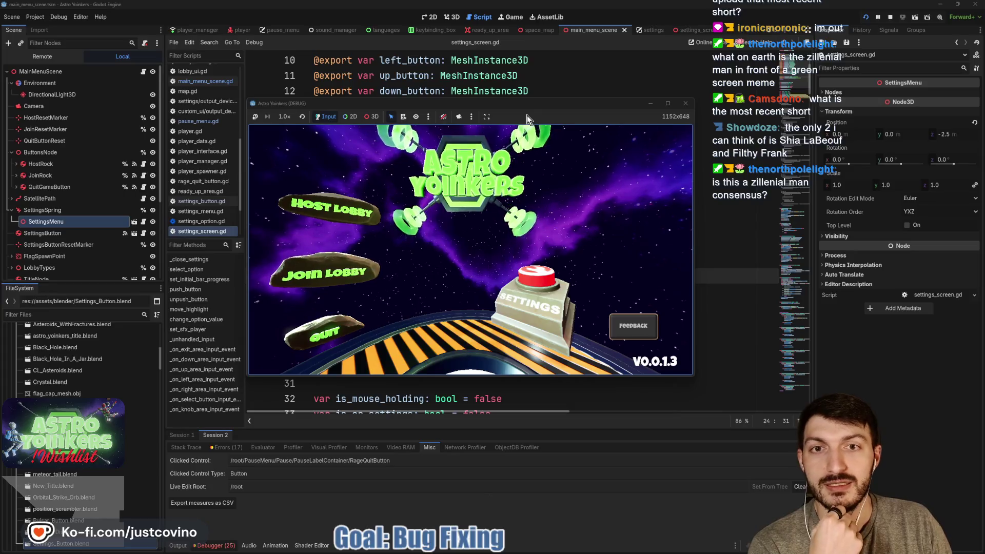
# - Test the running game by opening its settings screen and returning to the main menu
pyautogui.moveTo(528, 106); pyautogui.dragTo(539, 104)
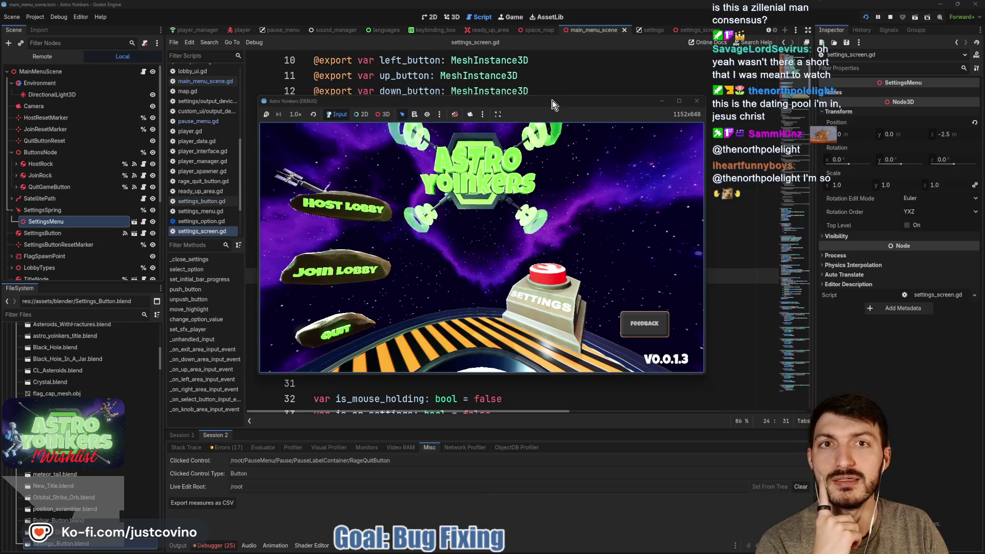
pyautogui.moveTo(553, 107); pyautogui.dragTo(560, 108)
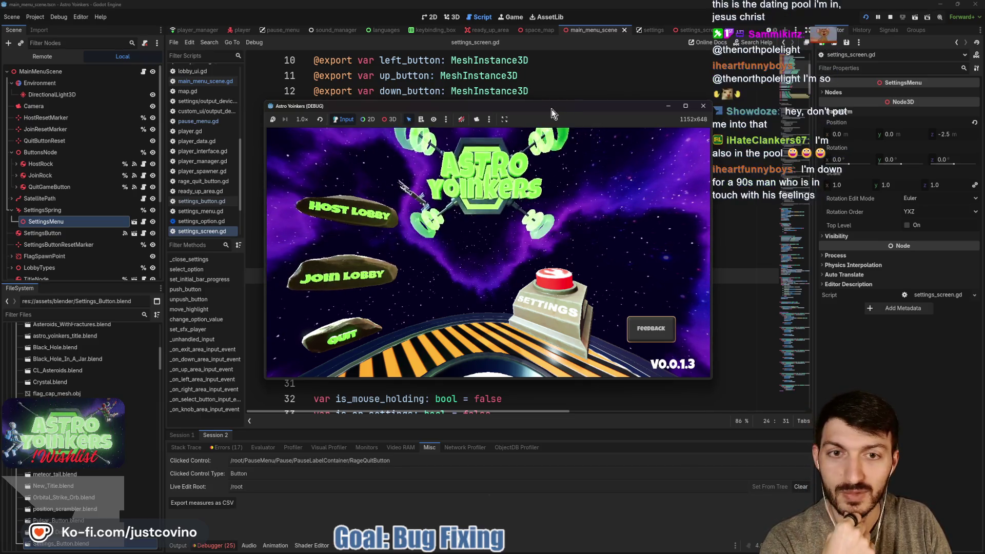
pyautogui.moveTo(552, 110)
pyautogui.mouseDown()
pyautogui.moveTo(531, 101)
pyautogui.moveTo(552, 112)
pyautogui.mouseUp()
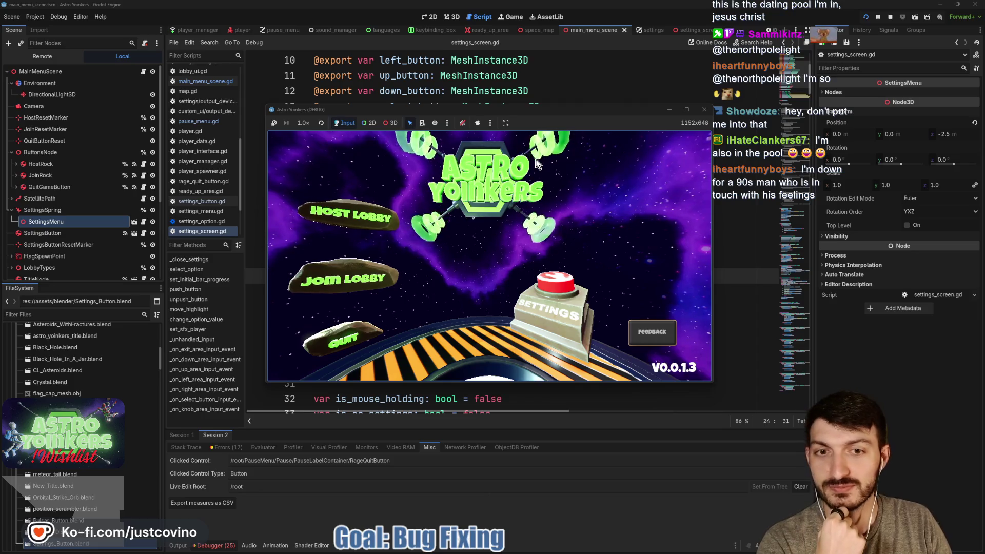
pyautogui.moveTo(554, 110); pyautogui.dragTo(538, 105)
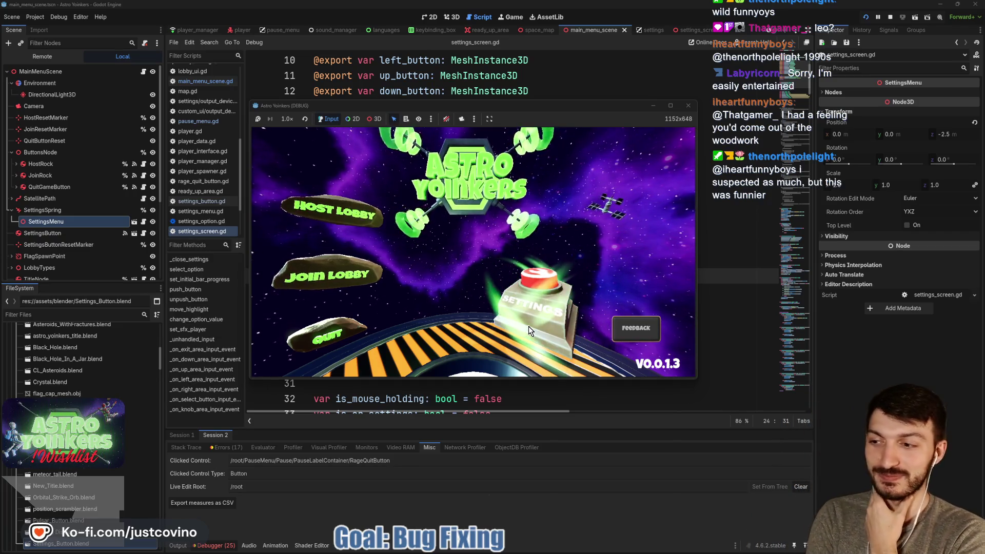
pyautogui.click(528, 327)
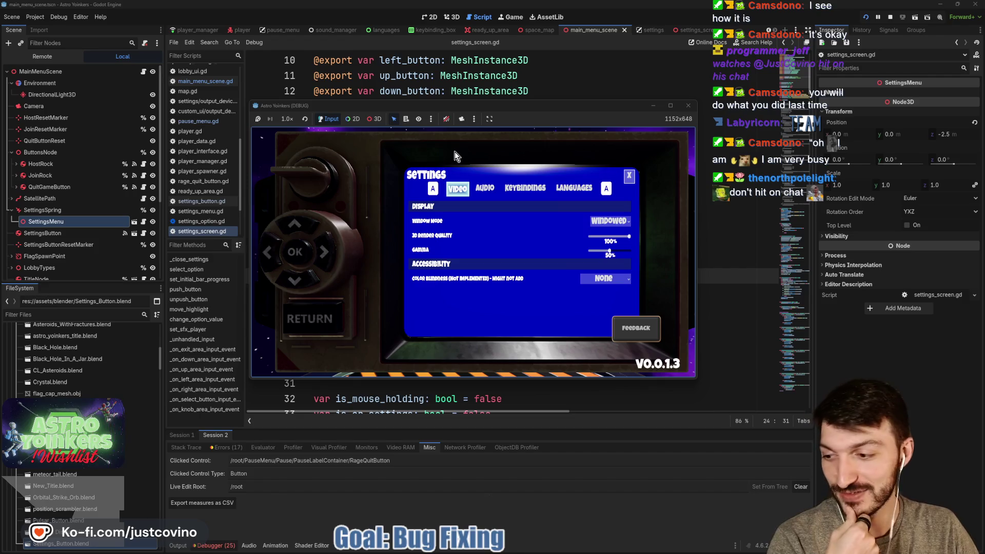
pyautogui.moveTo(531, 105); pyautogui.dragTo(532, 101)
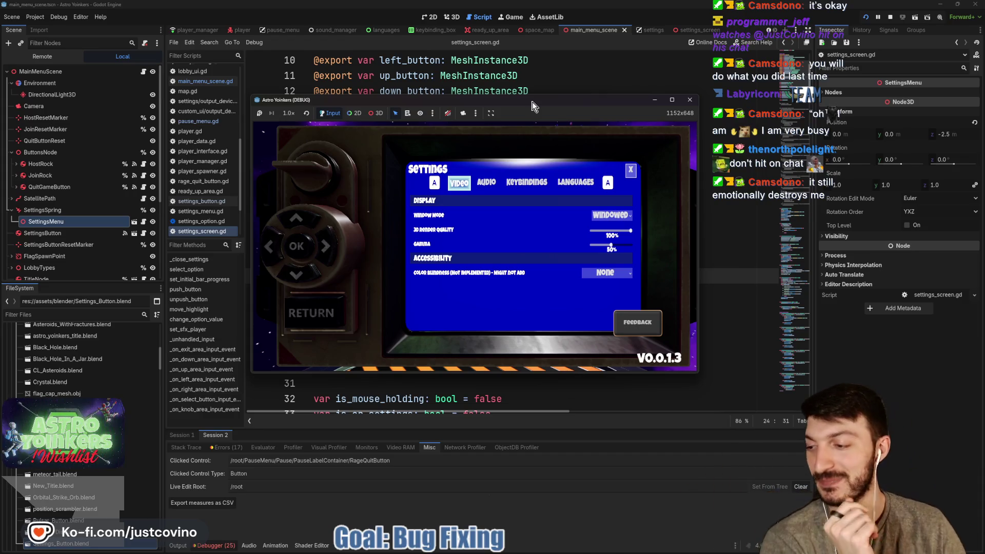
pyautogui.click(491, 149)
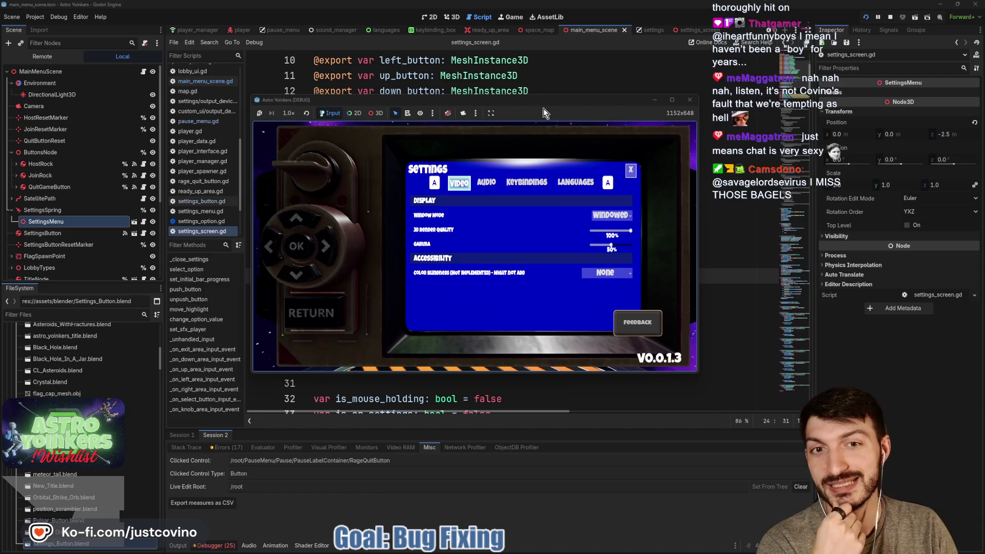
pyautogui.moveTo(543, 98); pyautogui.dragTo(529, 94)
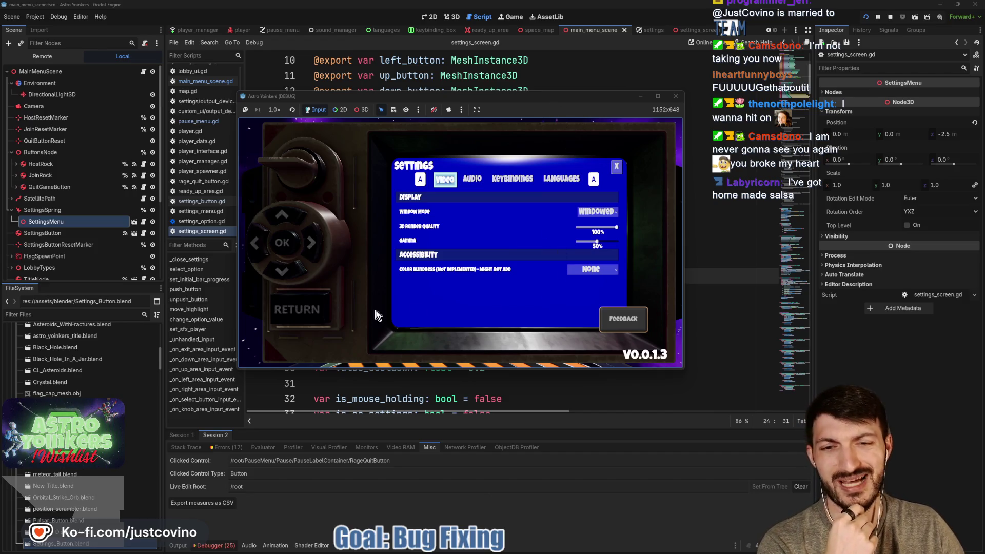
pyautogui.press('Escape')
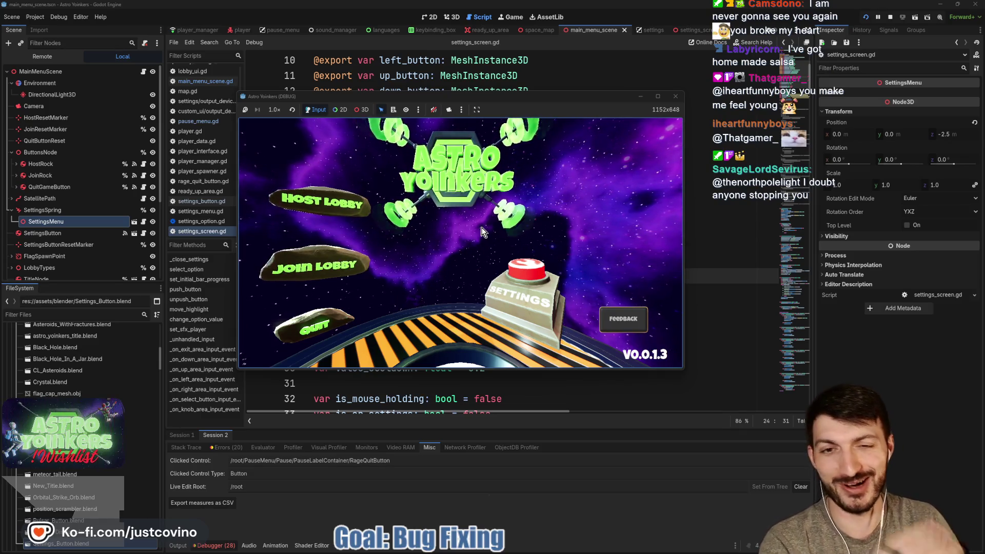
# - Stop the game, clear all errors in the Debugger's Errors list, and collapse the bottom panel
pyautogui.click(676, 96)
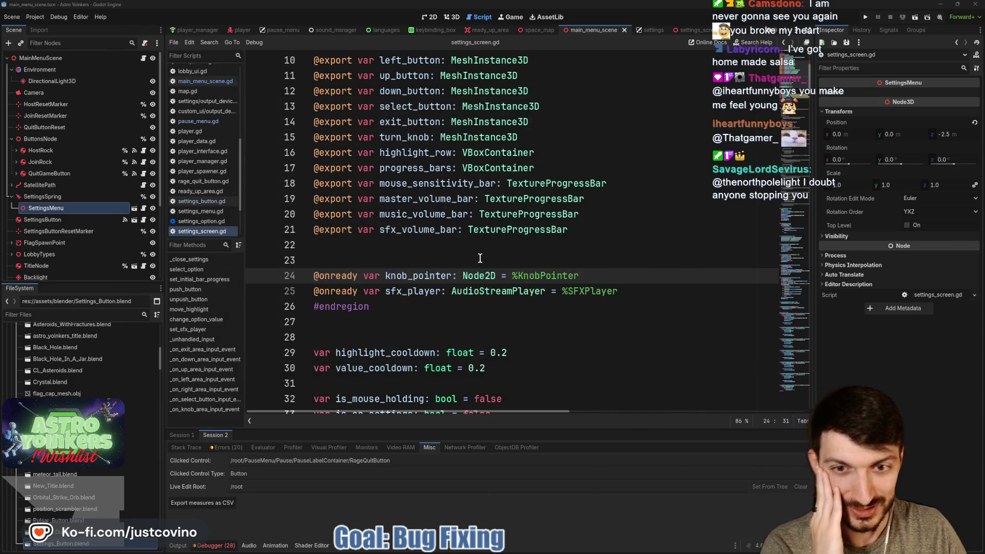
pyautogui.click(479, 257)
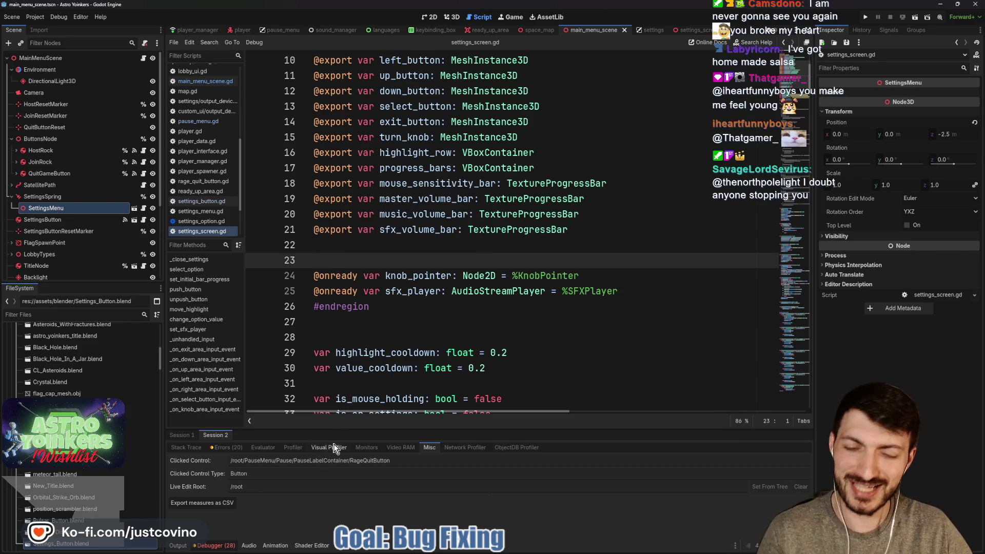
pyautogui.click(223, 546)
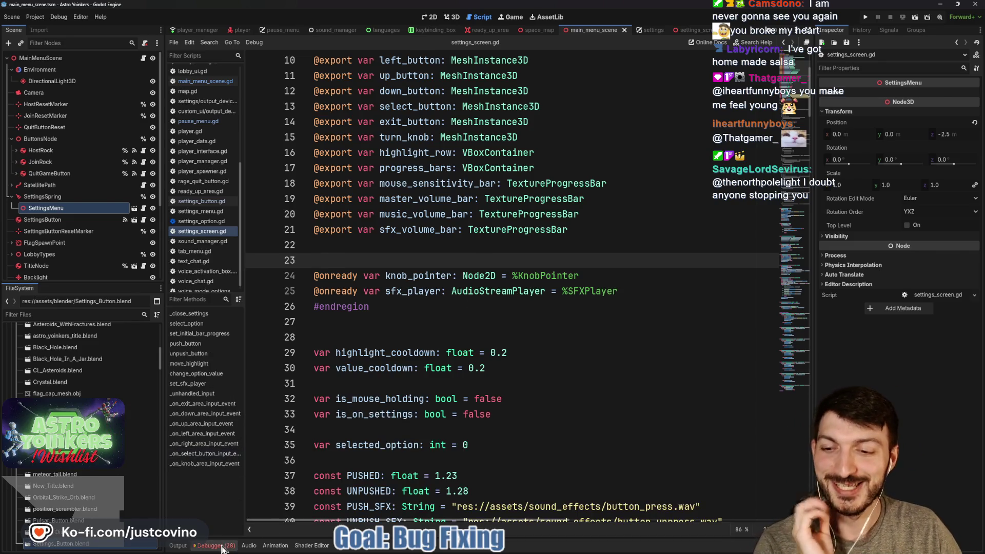
pyautogui.click(222, 546)
pyautogui.click(224, 448)
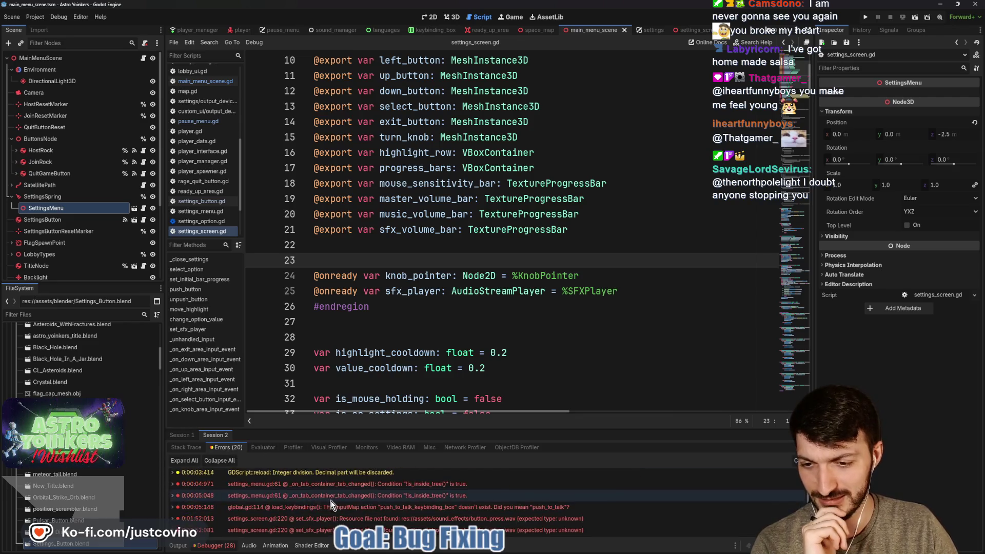
pyautogui.scroll(-2, 331, 506)
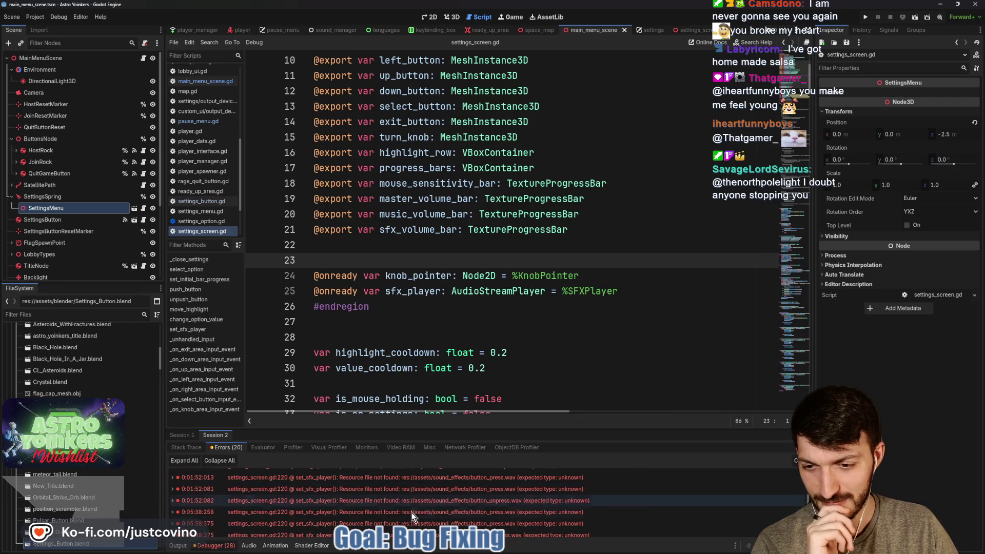
pyautogui.click(800, 461)
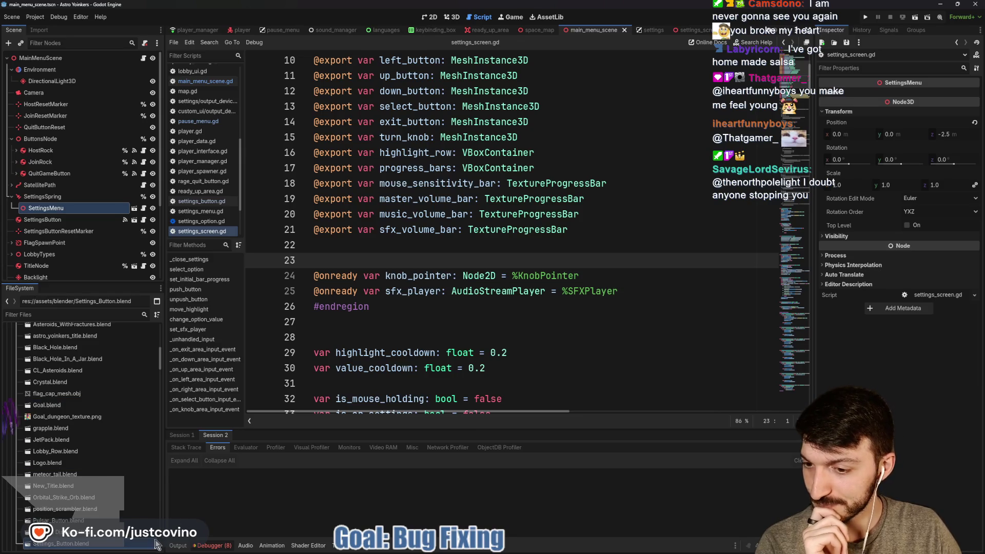
pyautogui.click(179, 547)
pyautogui.click(467, 385)
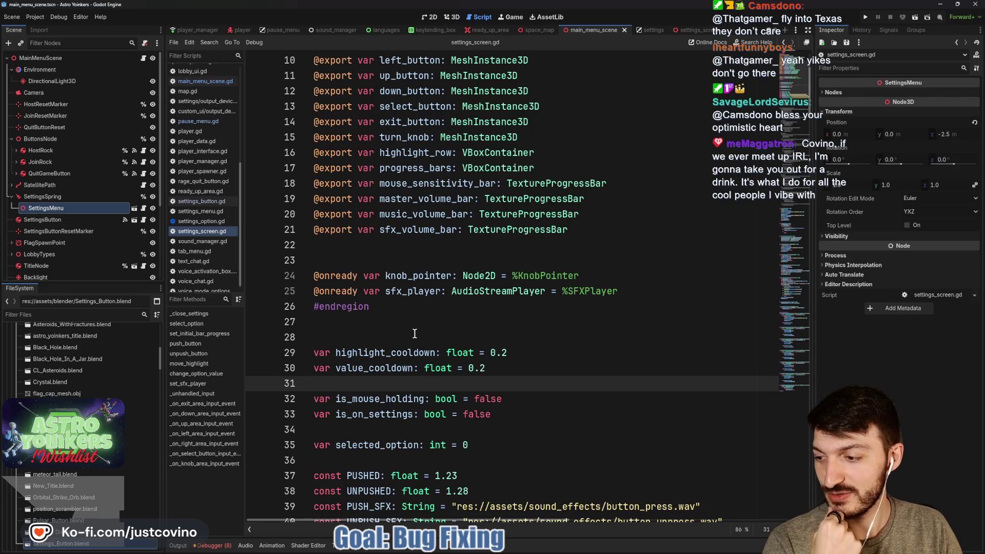
pyautogui.click(466, 310)
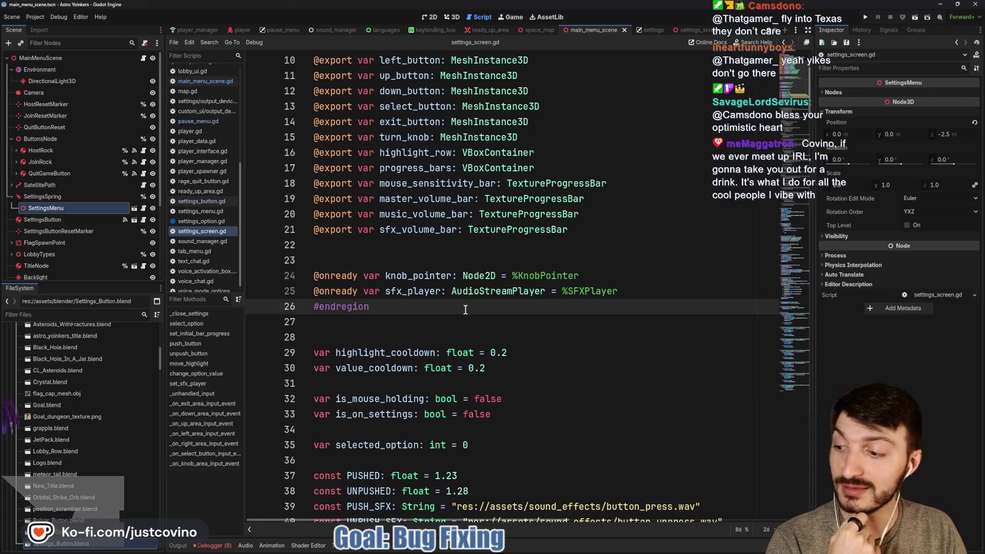
pyautogui.click(391, 318)
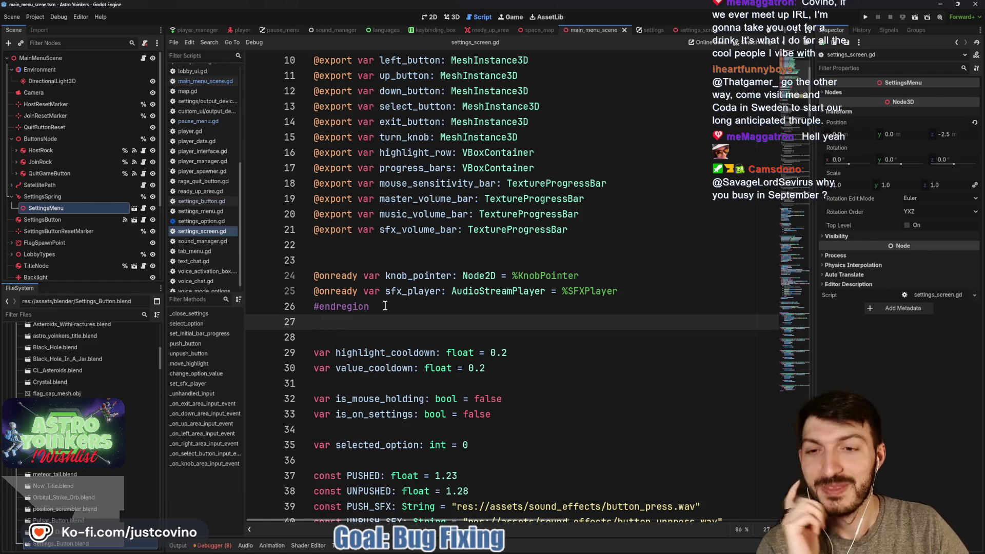
pyautogui.click(384, 306)
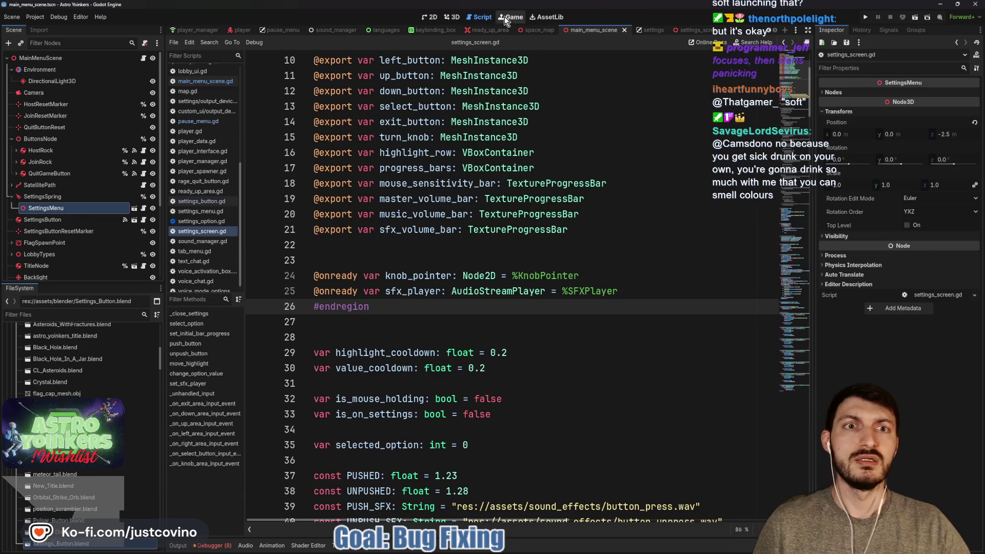
pyautogui.click(455, 17)
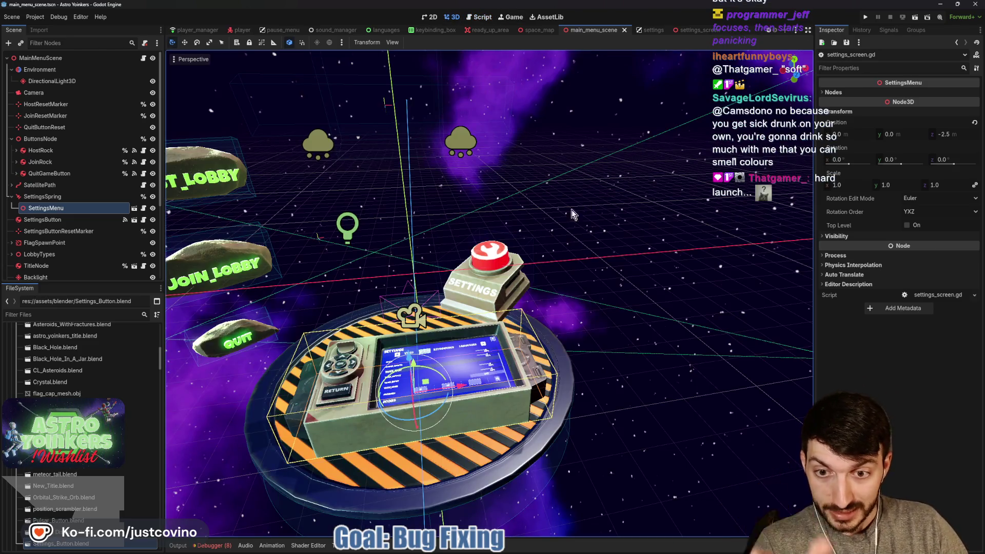
pyautogui.click(279, 31)
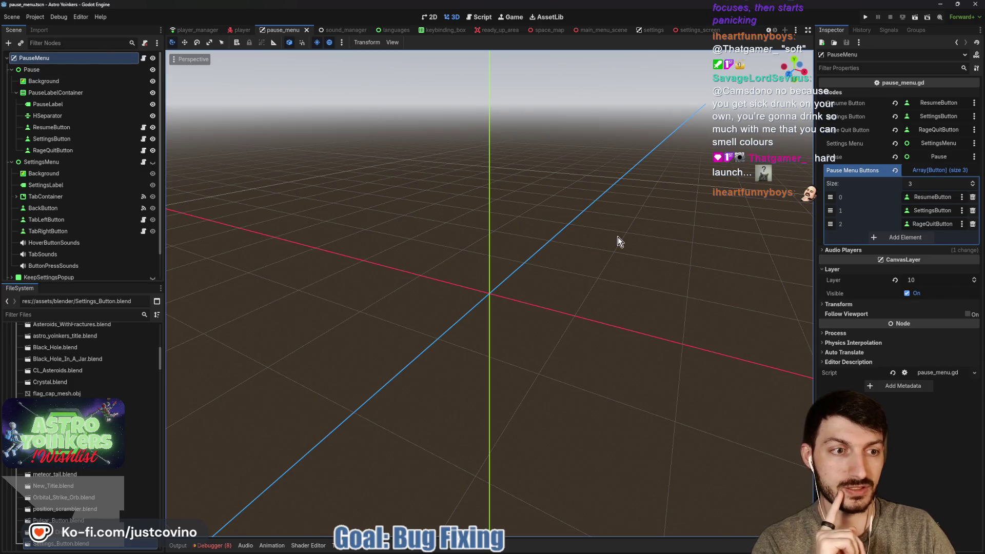
pyautogui.click(854, 334)
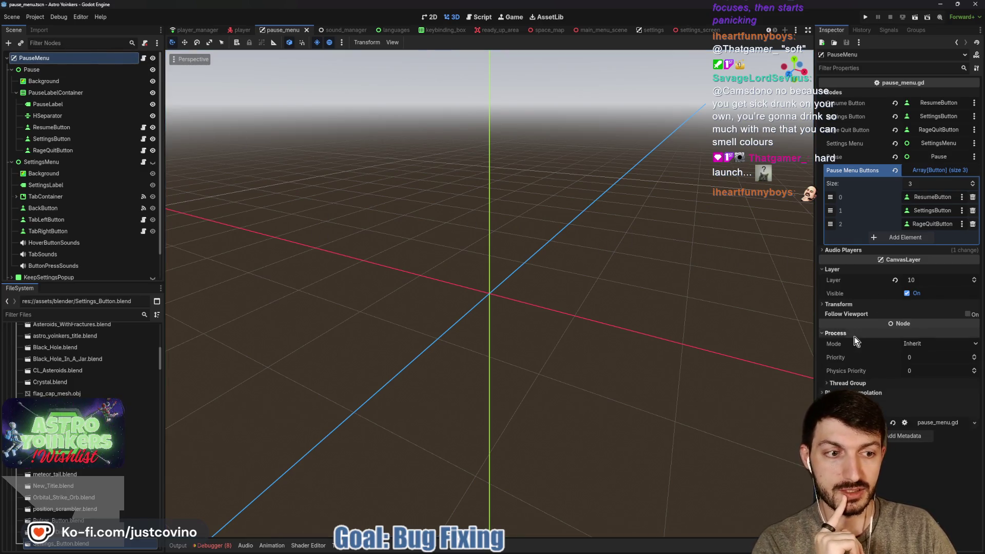
pyautogui.click(854, 335)
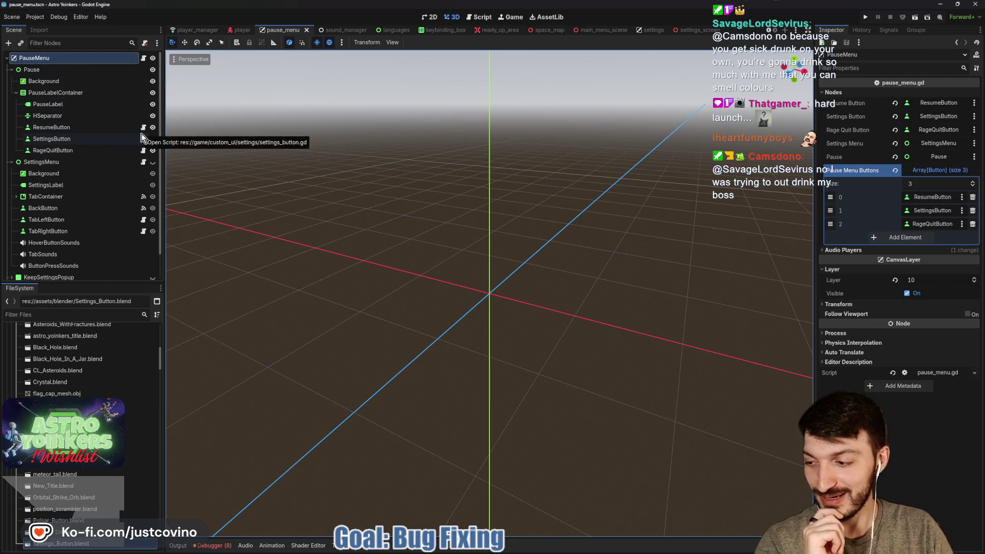
# - Switch to the pause_menu.gd script and save it
pyautogui.click(481, 17)
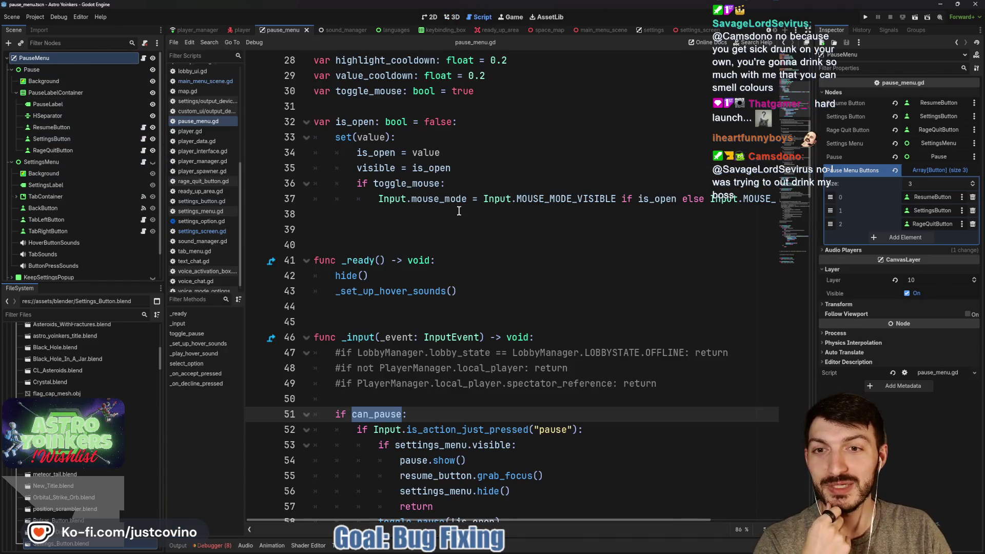
pyautogui.click(443, 308)
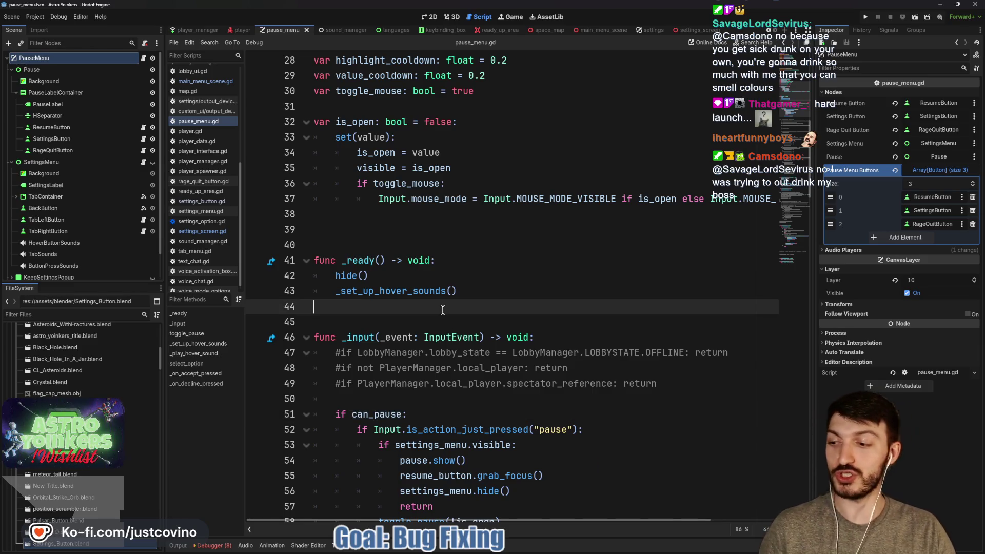
pyautogui.hotkey('ctrl', 's')
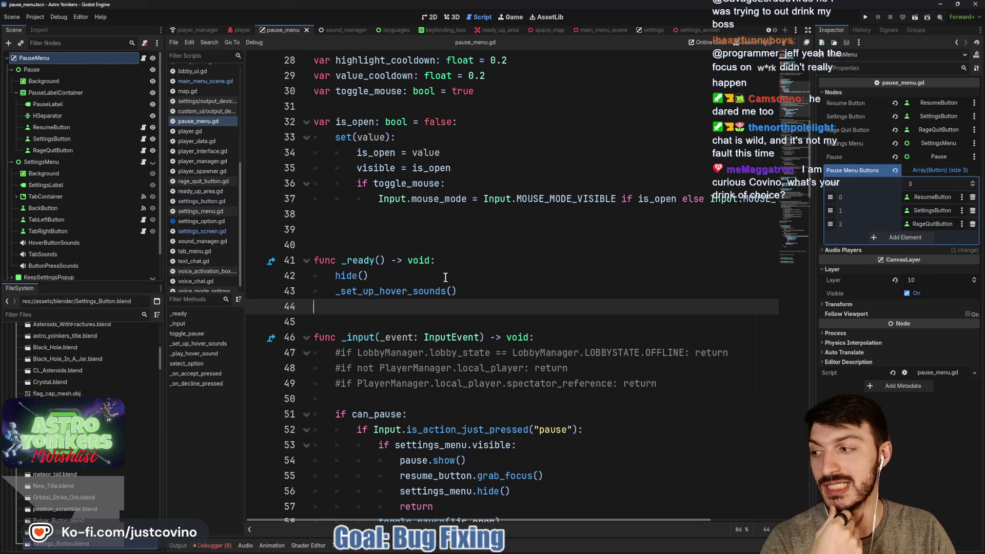
# - Delete the extra blank line 39 above func _ready() and save the script
pyautogui.click(426, 229)
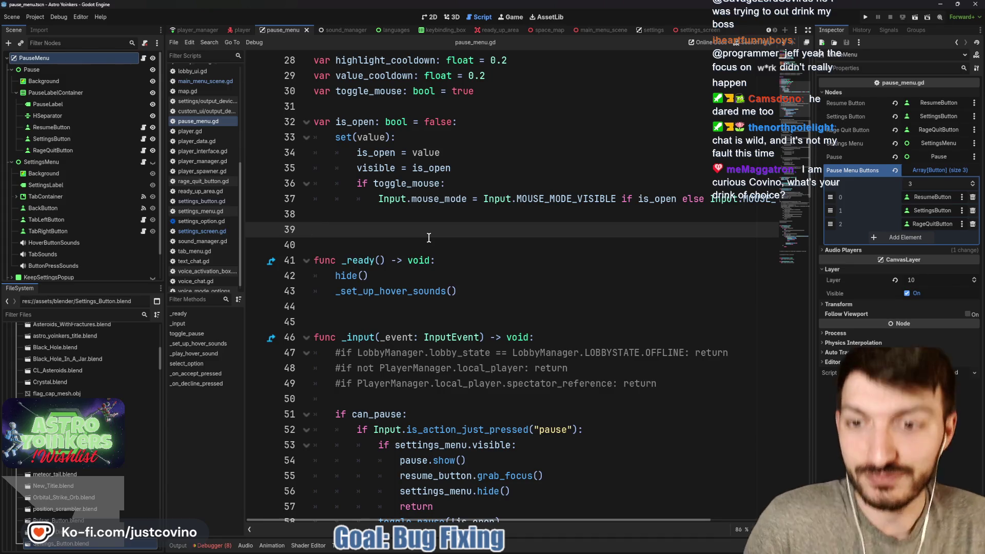
pyautogui.press('BackSpace')
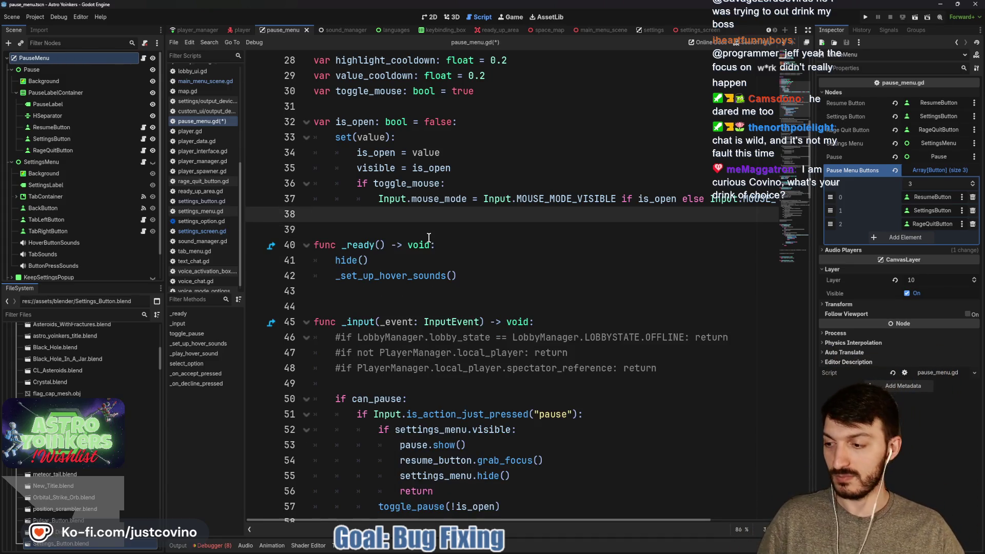
pyautogui.hotkey('ctrl', 's')
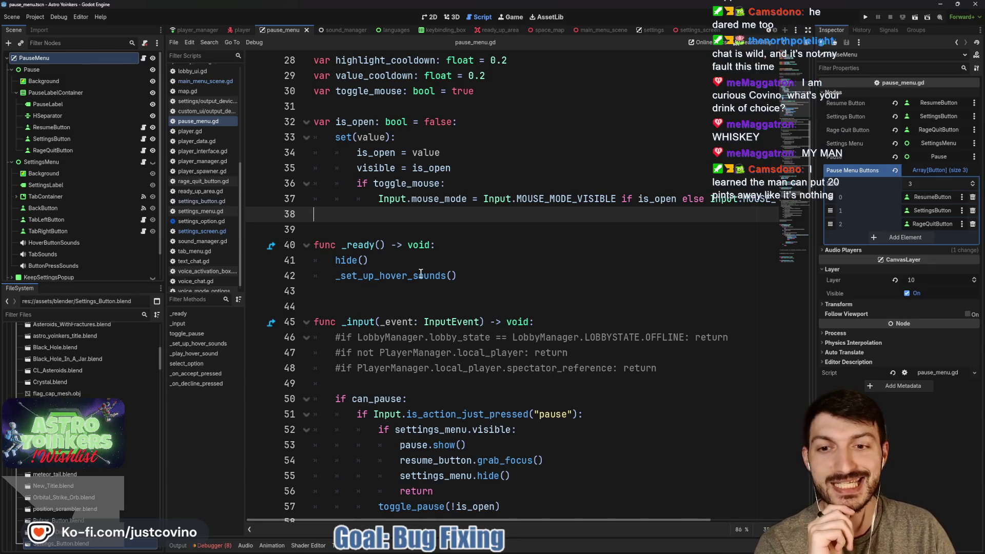
pyautogui.scroll(-8, 420, 272)
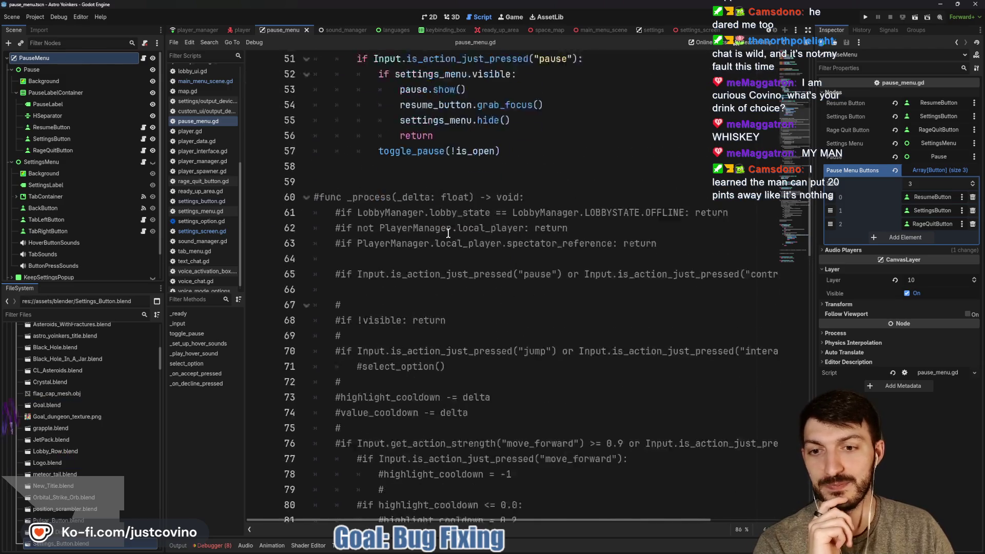
pyautogui.scroll(3, 447, 233)
pyautogui.click(384, 307)
pyautogui.click(381, 290)
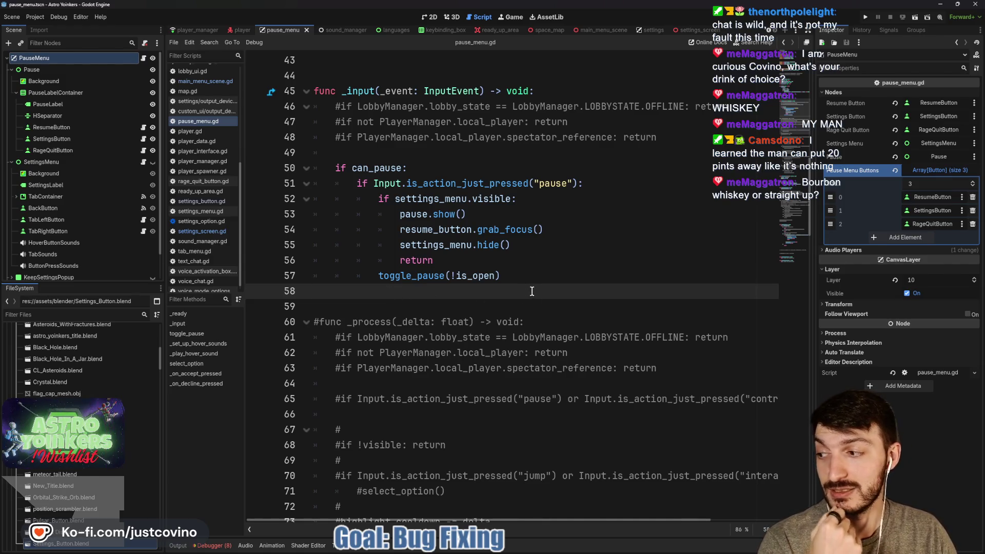
pyautogui.click(420, 152)
pyautogui.hotkey('ctrl', 's')
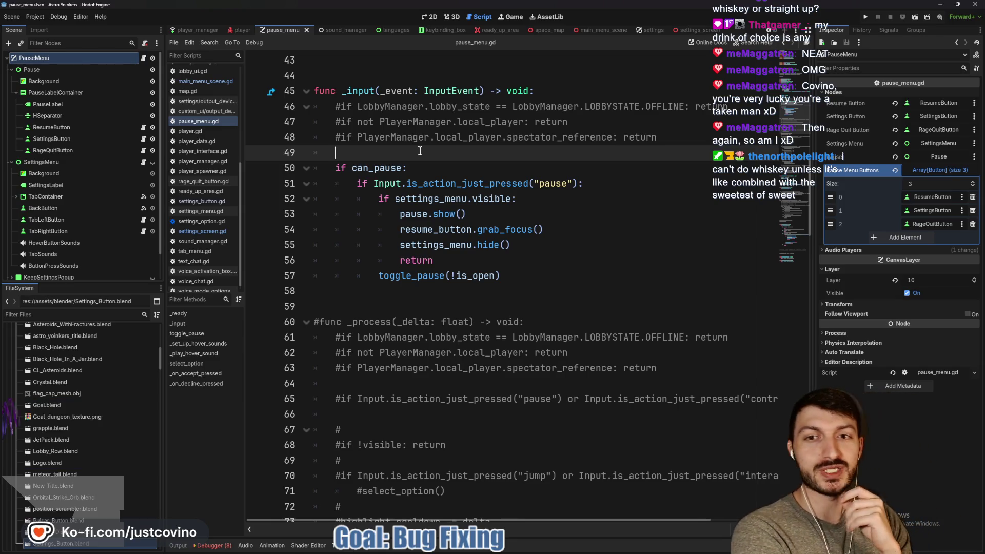
pyautogui.hotkey('ctrl', 's')
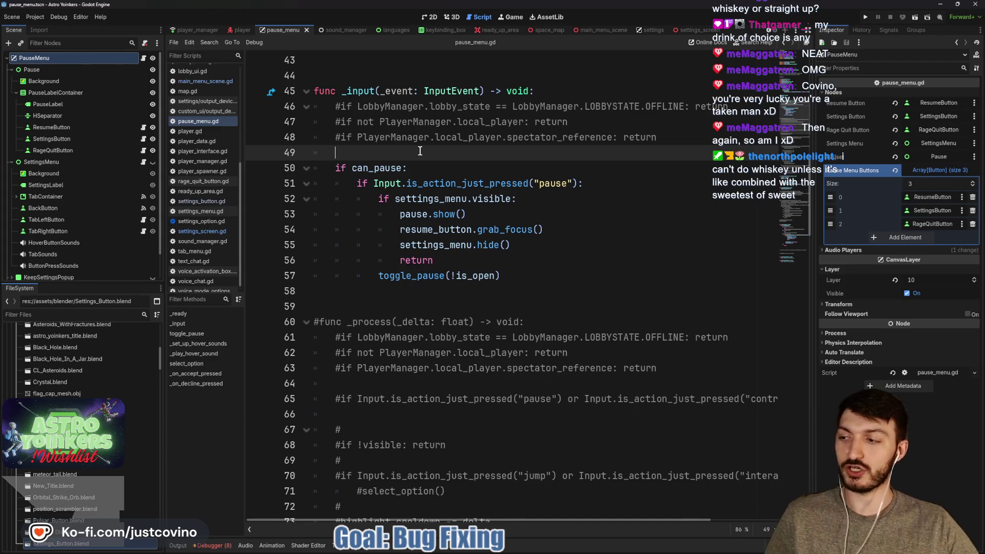
pyautogui.hotkey('ctrl', 's')
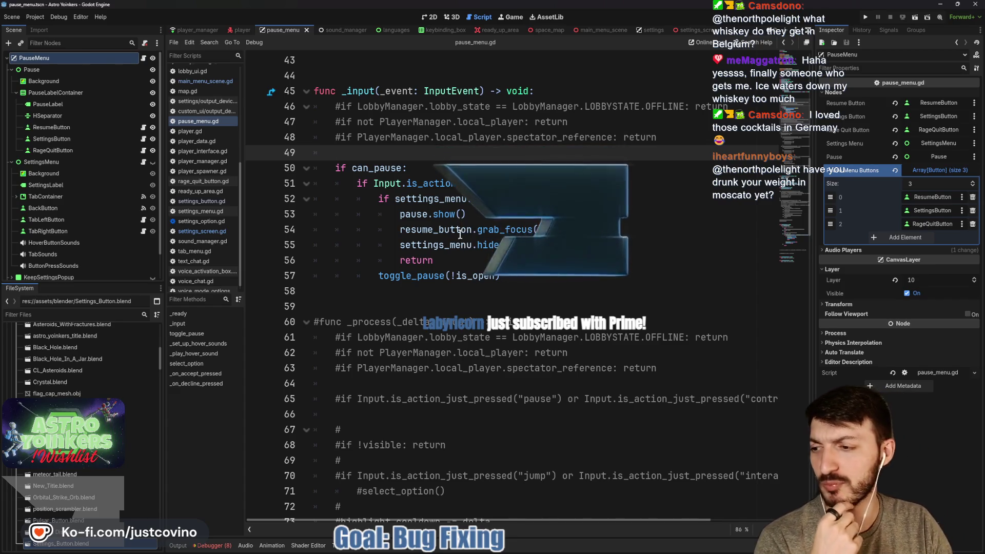
pyautogui.click(401, 183)
pyautogui.hotkey('ctrl', 's')
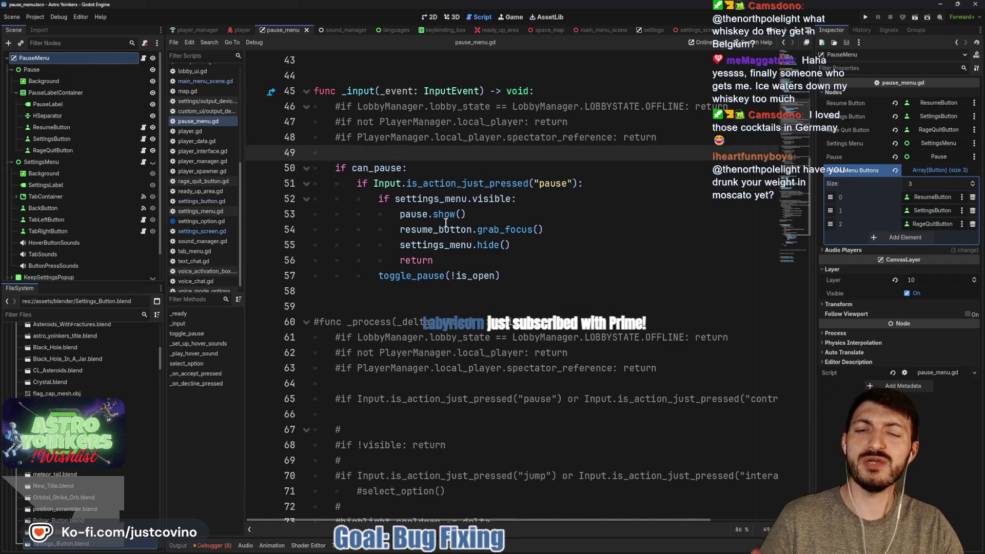
pyautogui.scroll(-4, 439, 240)
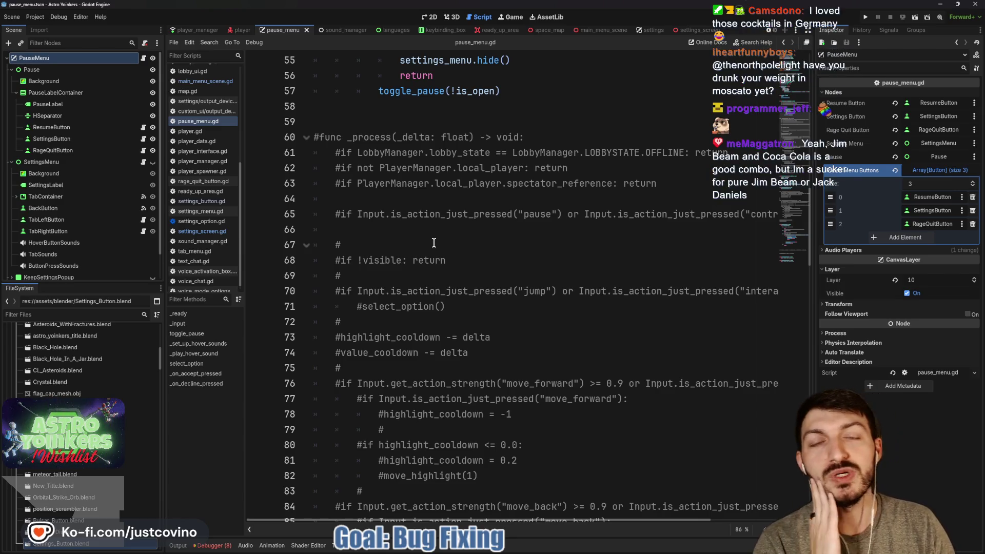
pyautogui.click(426, 234)
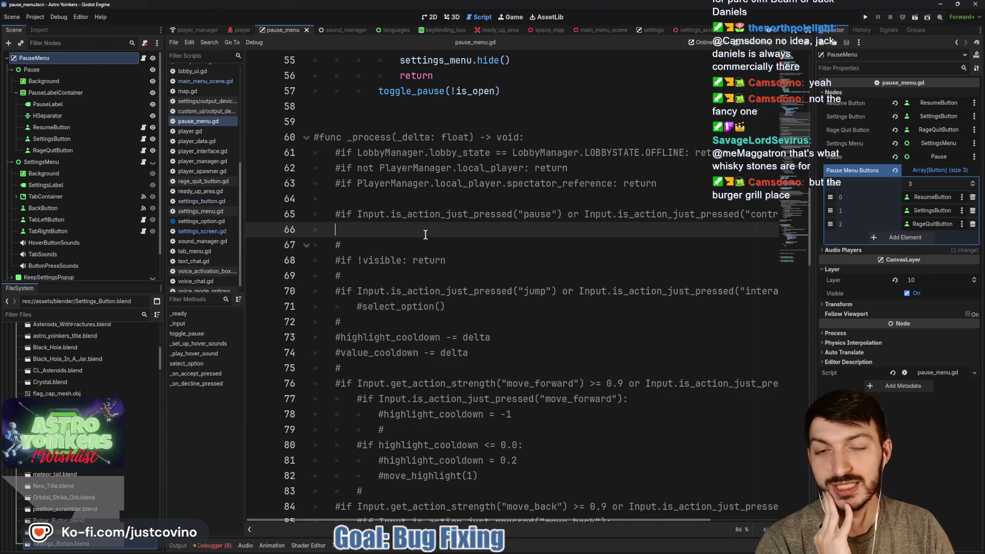
pyautogui.click(381, 201)
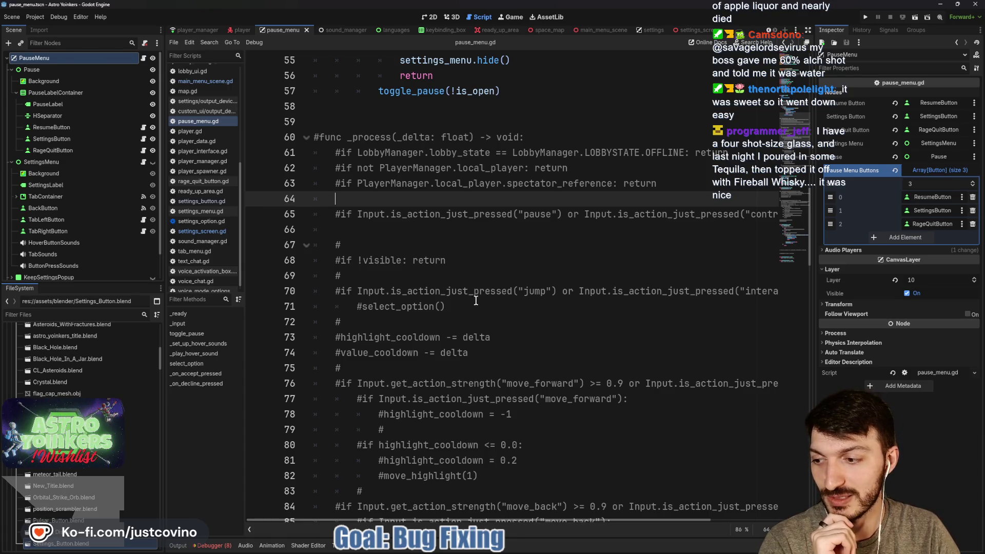
pyautogui.click(456, 293)
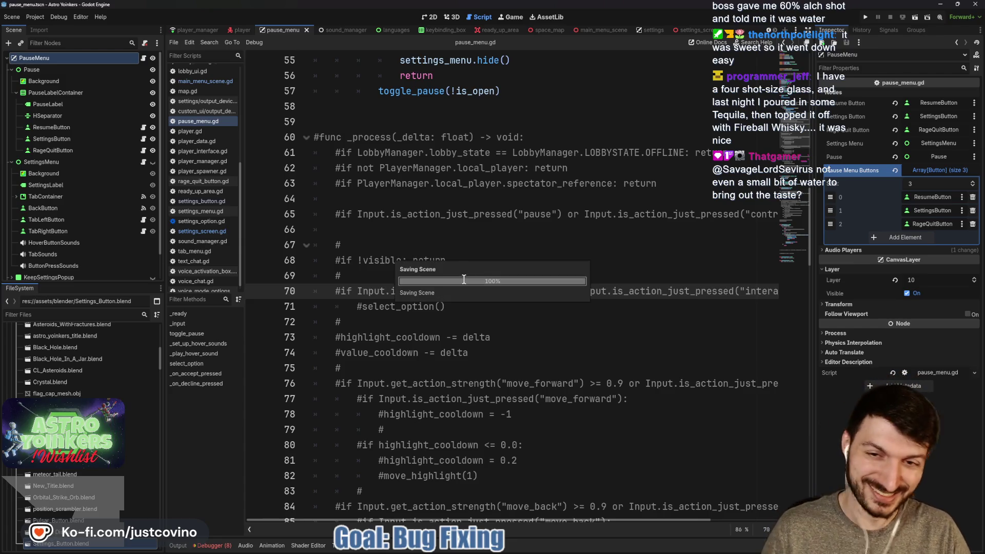
pyautogui.click(435, 241)
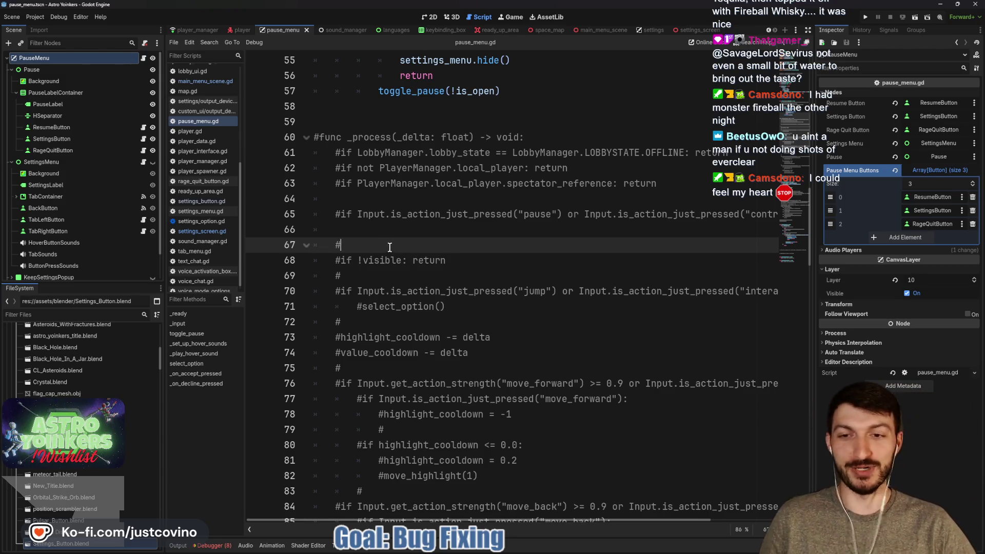
pyautogui.click(381, 228)
pyautogui.hotkey('ctrl', 's')
pyautogui.scroll(-2, 377, 234)
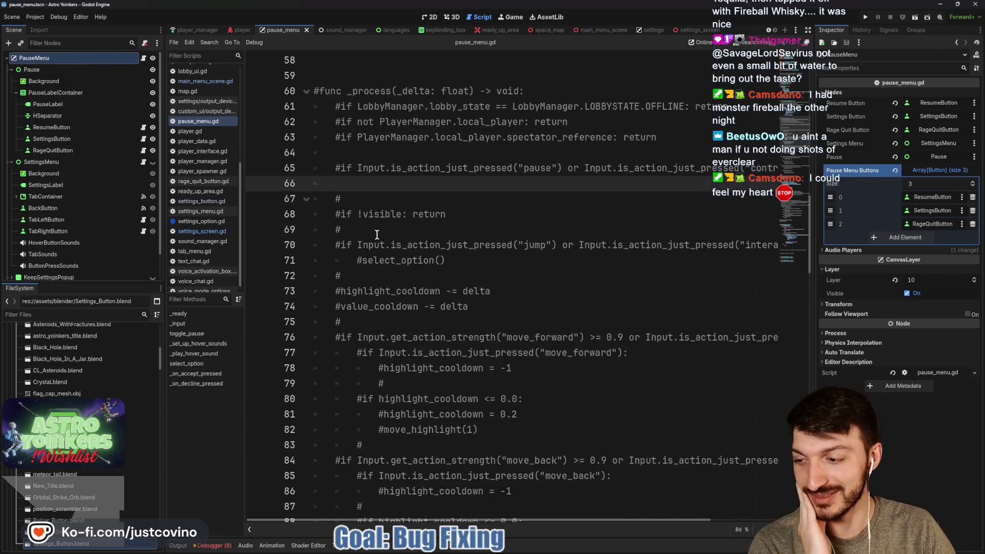
# - Review the commented-out movement input code and save pause_menu.gd from line 92
pyautogui.scroll(-2, 412, 239)
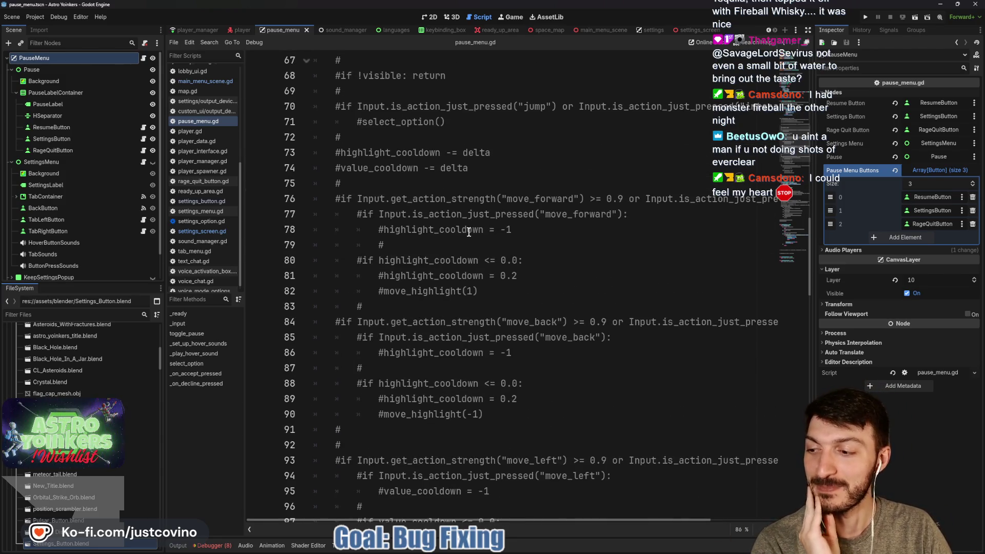
pyautogui.scroll(-1, 465, 231)
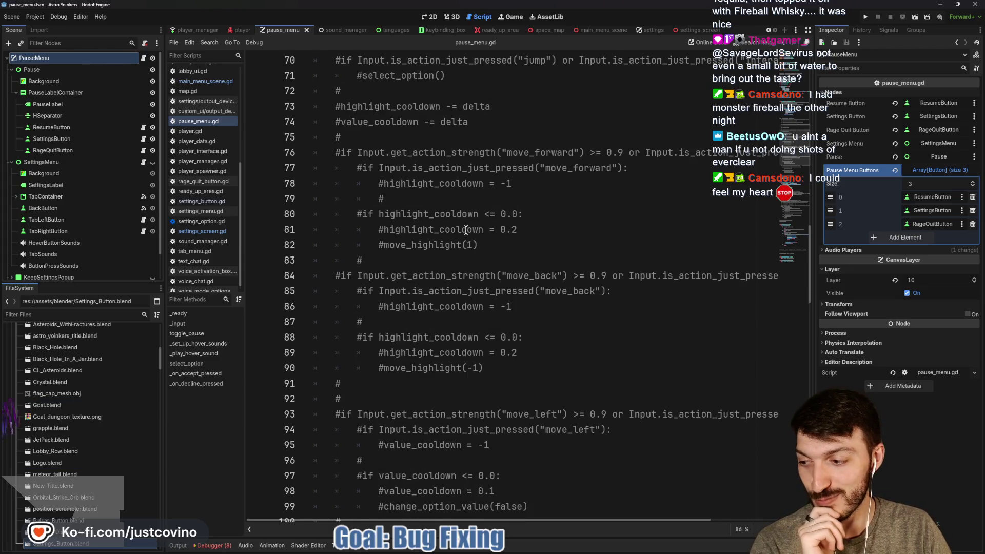
pyautogui.scroll(-1, 466, 230)
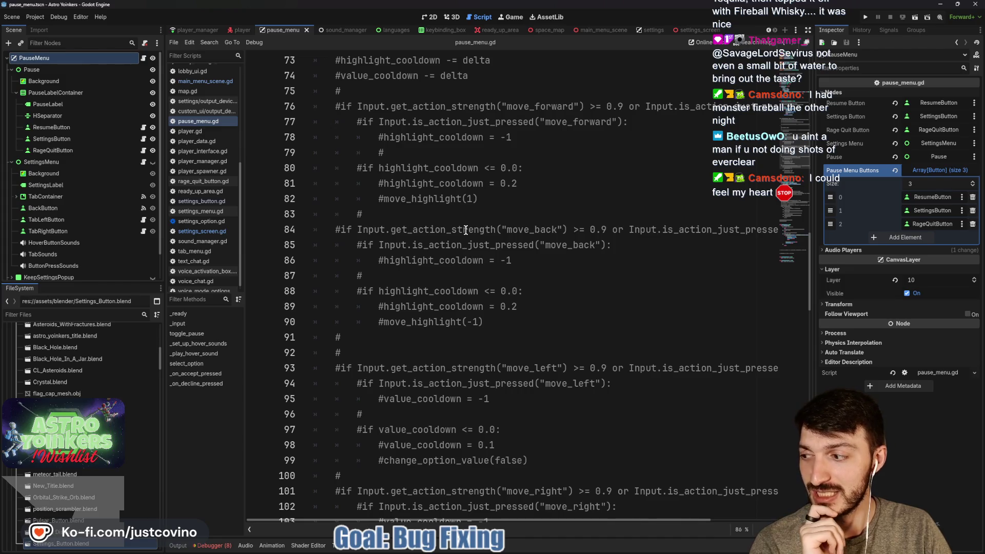
pyautogui.scroll(-1, 465, 231)
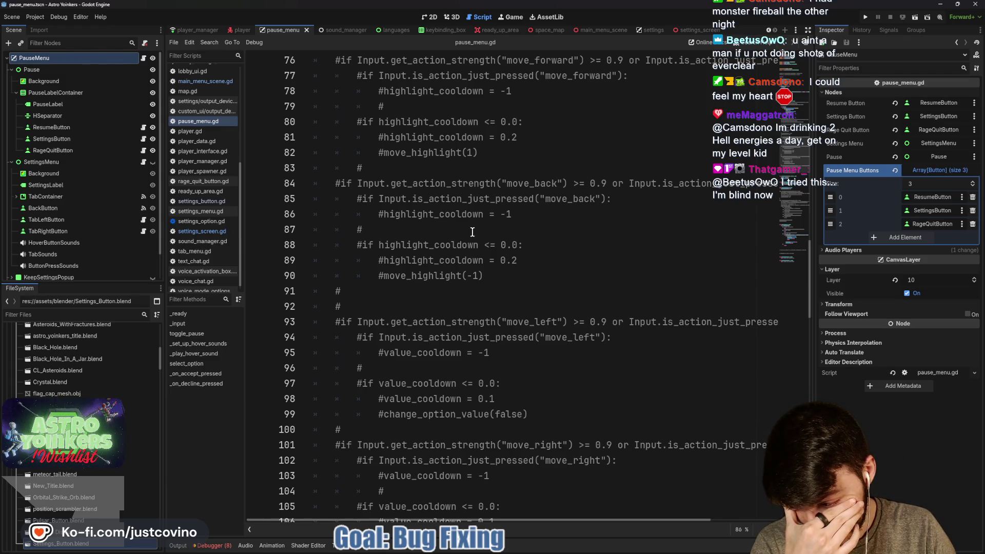
pyautogui.scroll(-2, 472, 232)
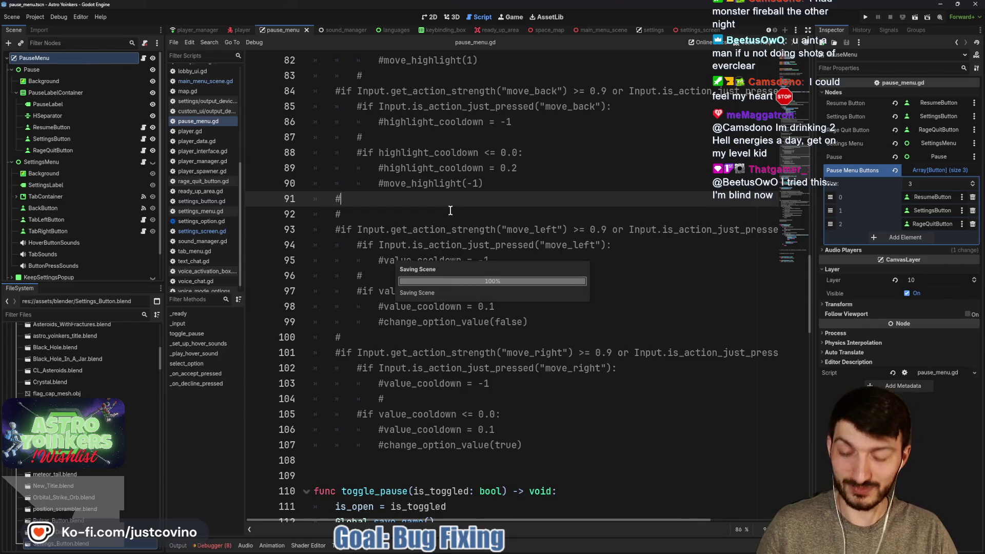
pyautogui.scroll(-1, 451, 208)
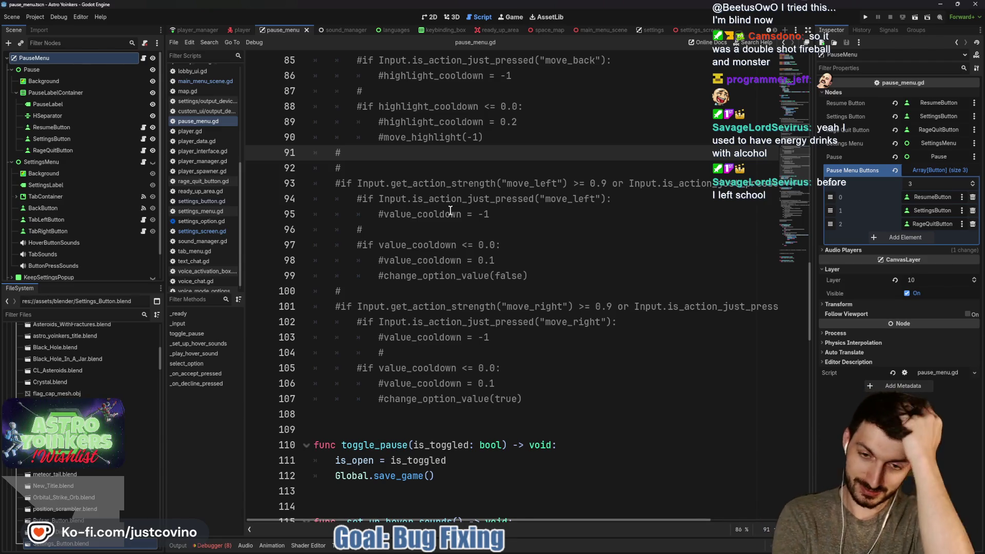
pyautogui.click(418, 164)
pyautogui.hotkey('ctrl', 's')
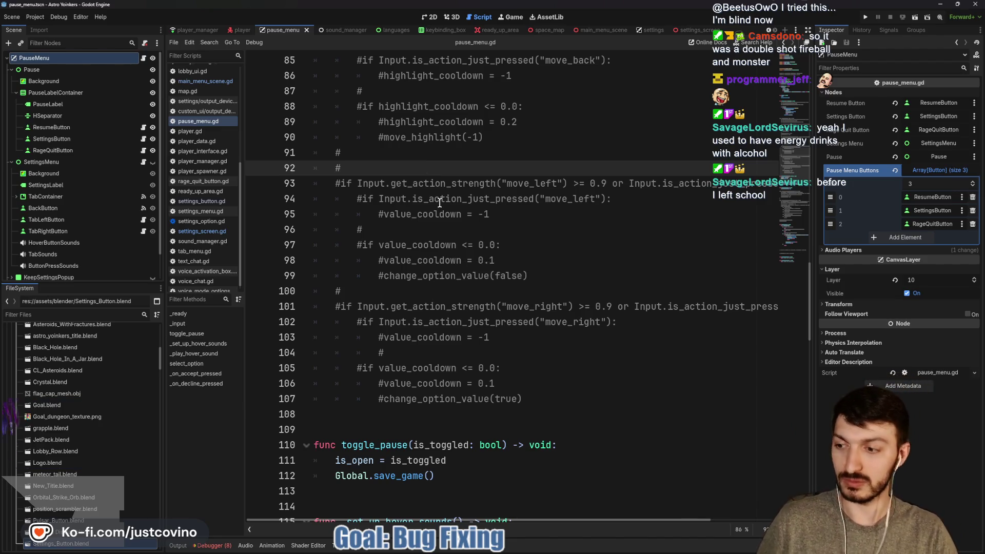
pyautogui.scroll(-4, 442, 205)
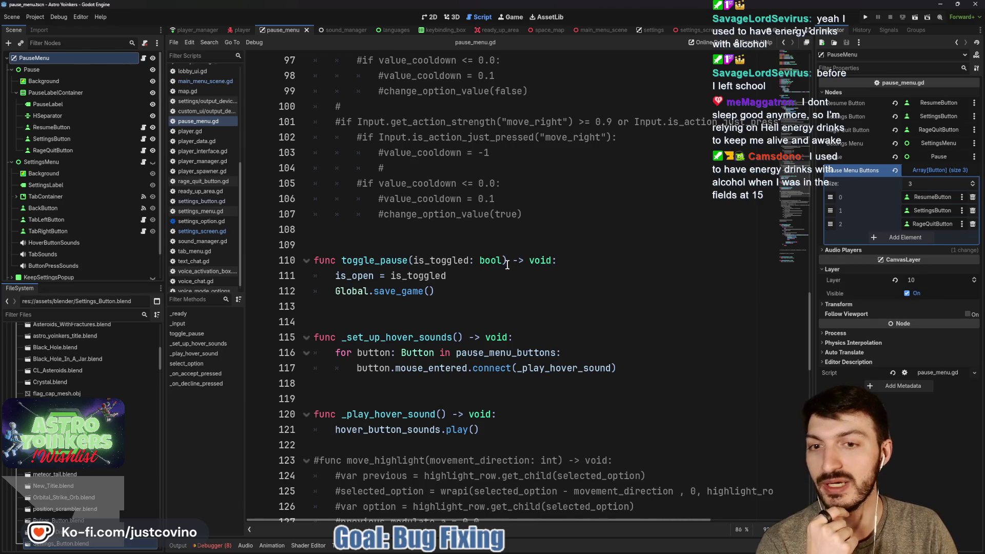
# - Put the caret on empty lines 108 and 109, then bring up the stream chat window
pyautogui.click(456, 231)
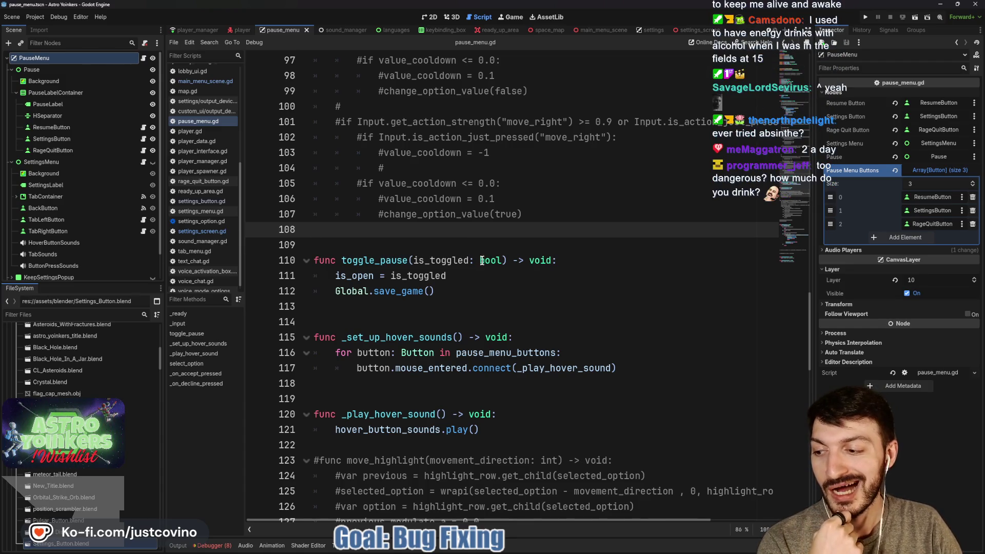
pyautogui.click(410, 244)
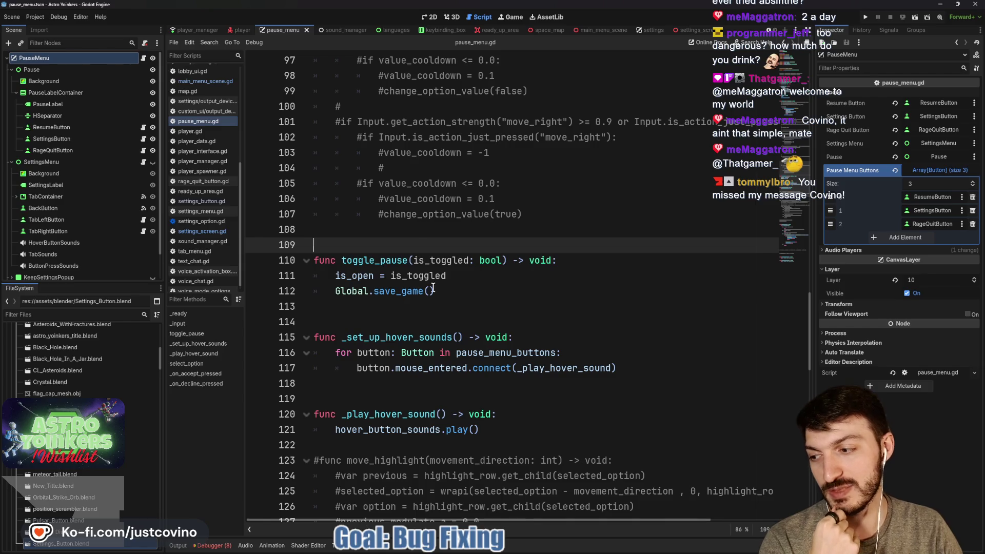
pyautogui.hotkey('alt', 'Tab')
pyautogui.scroll(5, 352, 236)
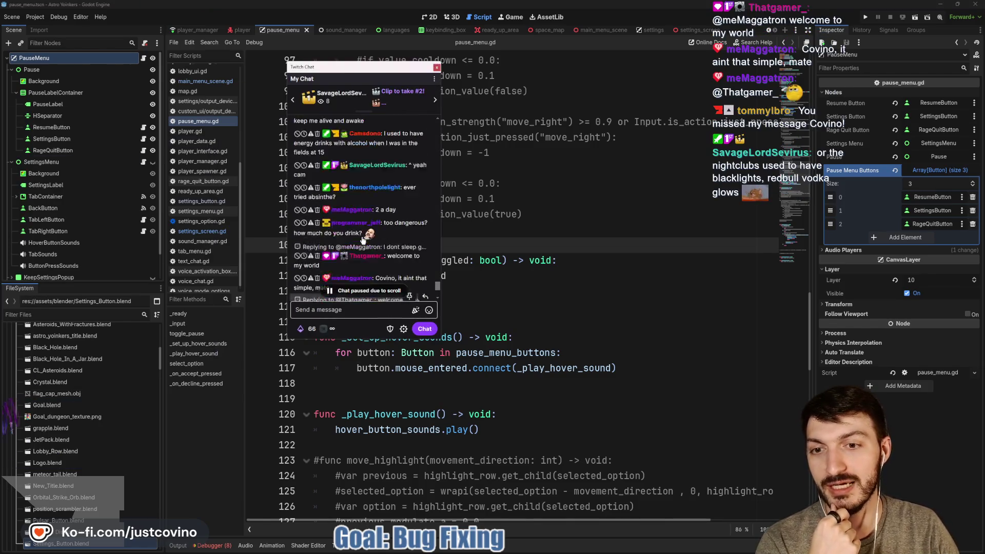
# - Scroll back through older chat, select a viewer's message to read, then return to newest messages
pyautogui.scroll(5, 352, 236)
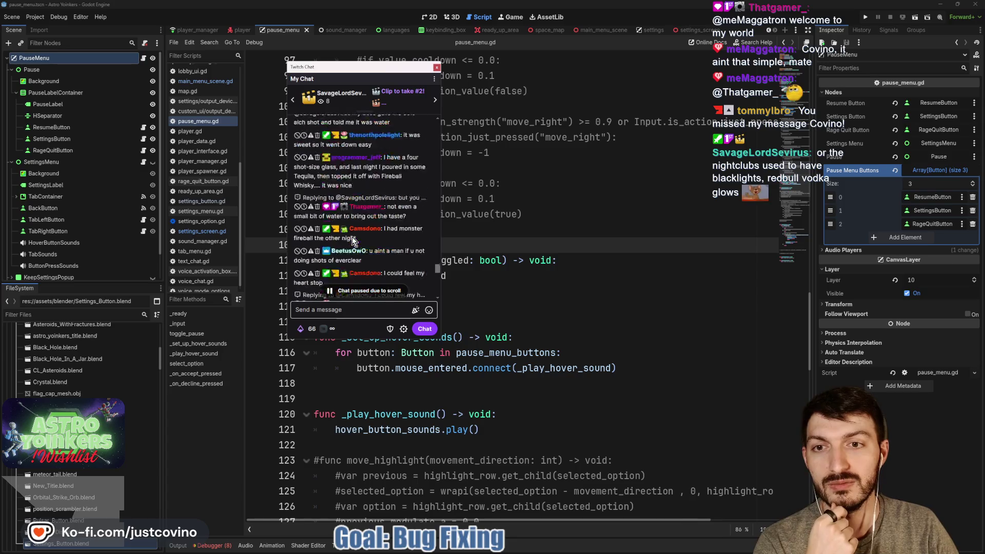
pyautogui.scroll(5, 352, 236)
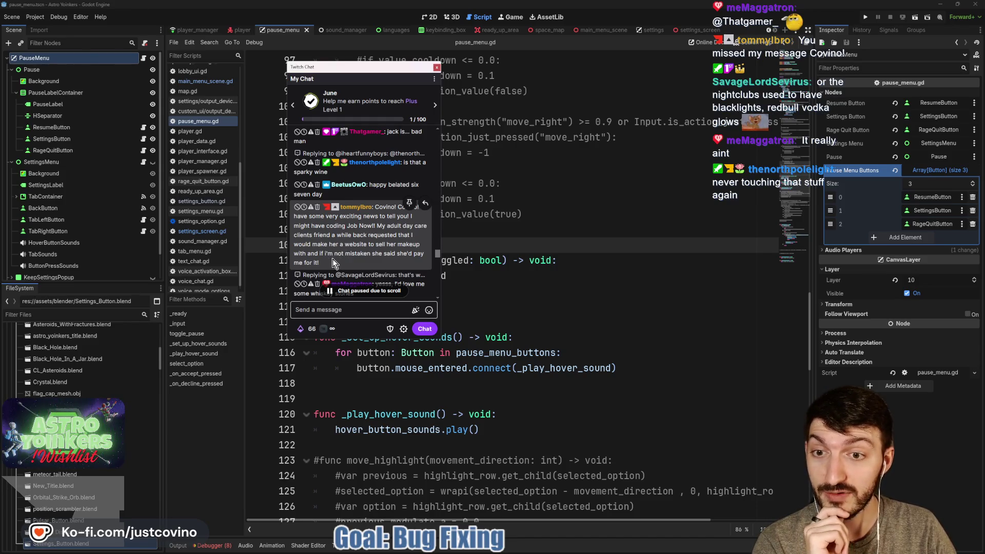
pyautogui.tripleClick(373, 230)
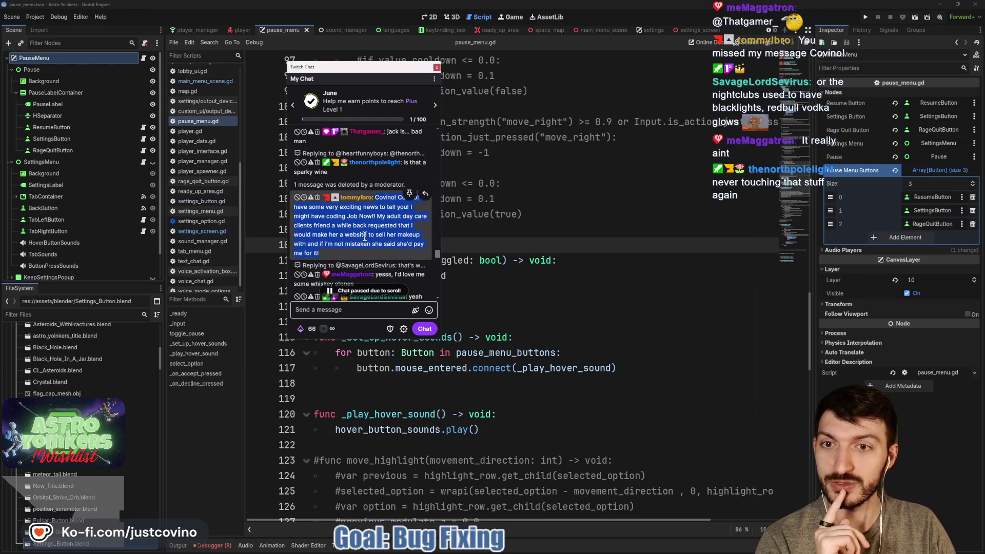
pyautogui.scroll(-3, 364, 240)
pyautogui.scroll(-5, 364, 240)
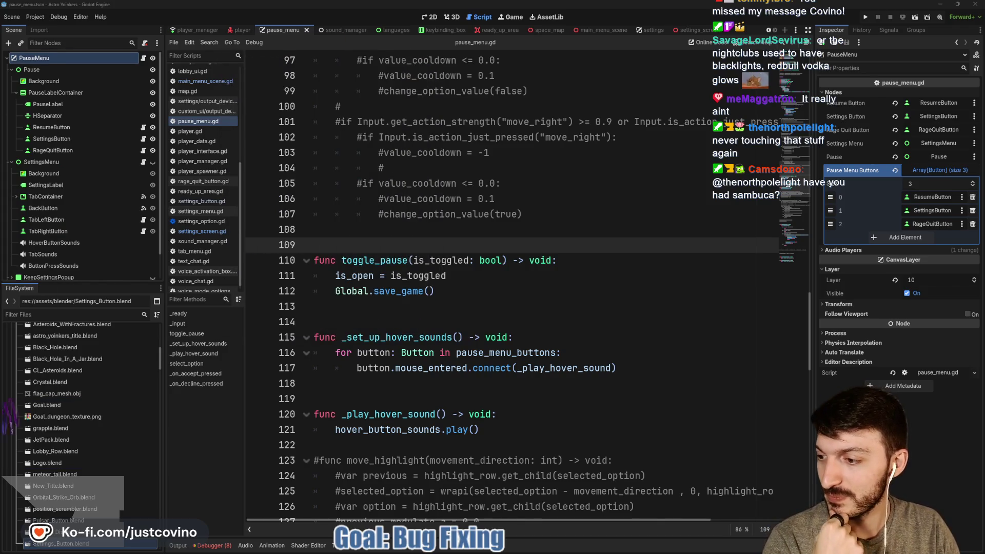
# - Save pause_menu.gd from the end of line 111, then return the caret to line 108
pyautogui.click(518, 281)
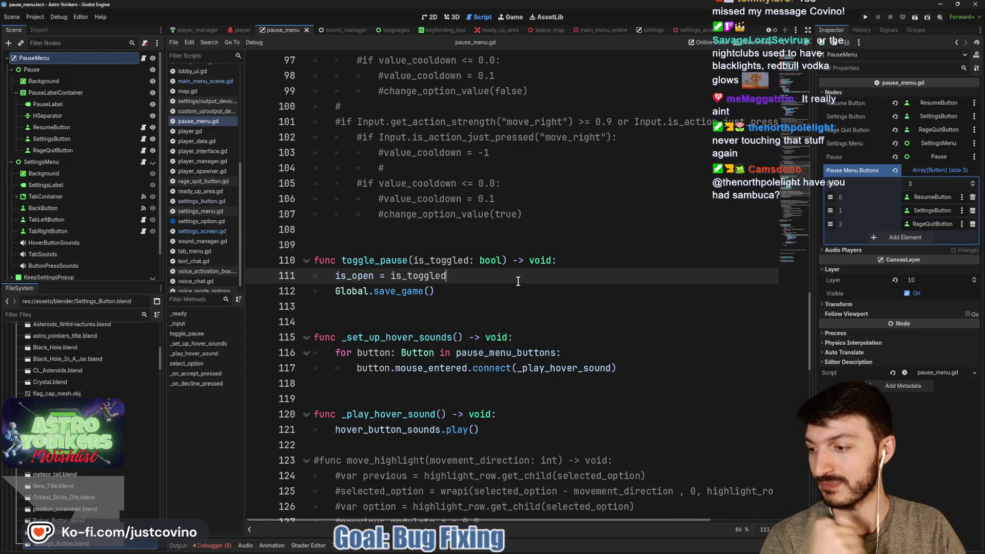
pyautogui.hotkey('ctrl', 's')
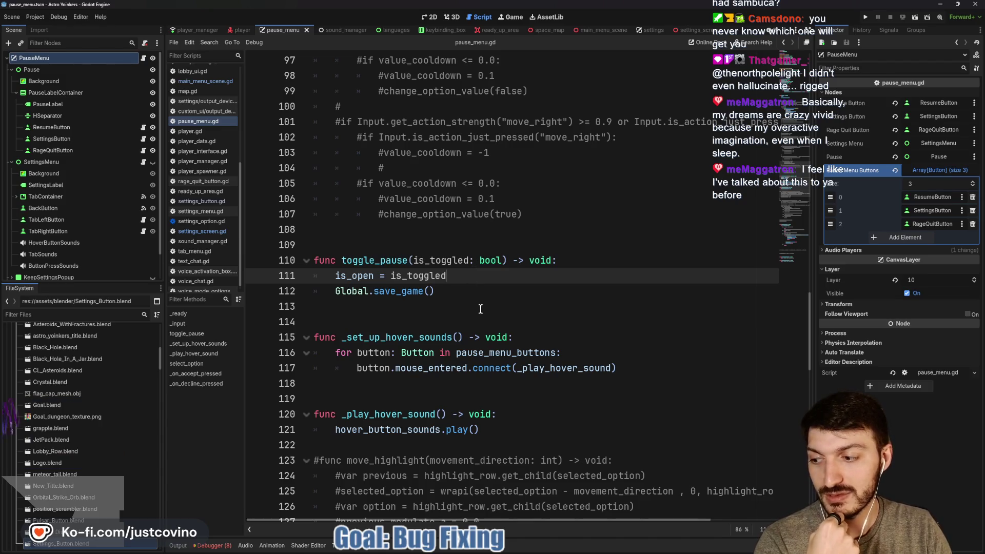
pyautogui.click(431, 242)
pyautogui.click(426, 232)
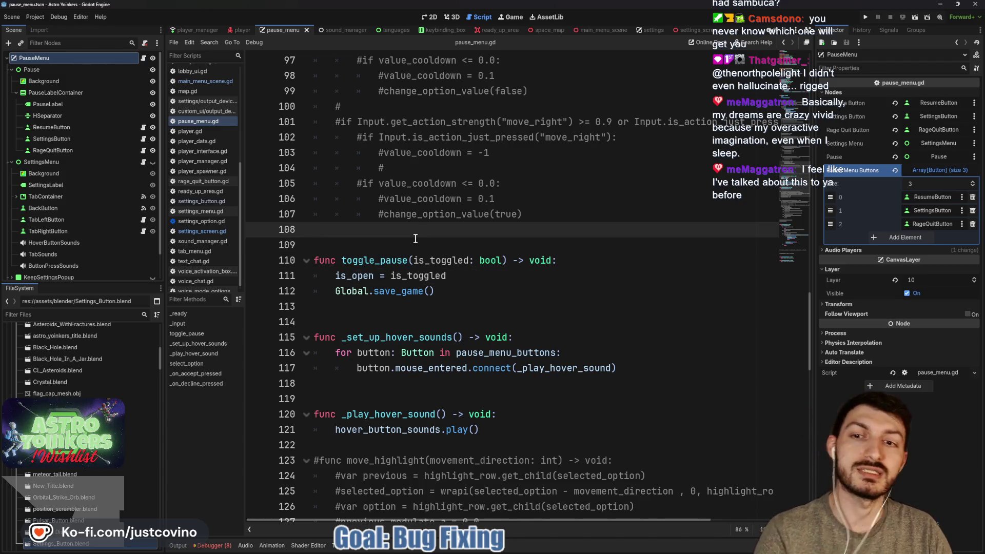
pyautogui.scroll(-2, 408, 244)
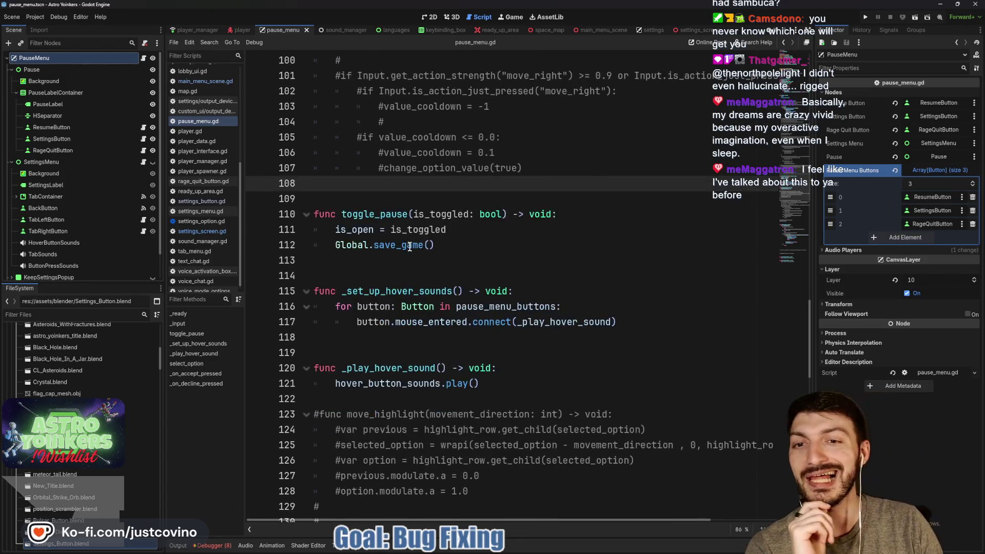
pyautogui.scroll(-5, 409, 245)
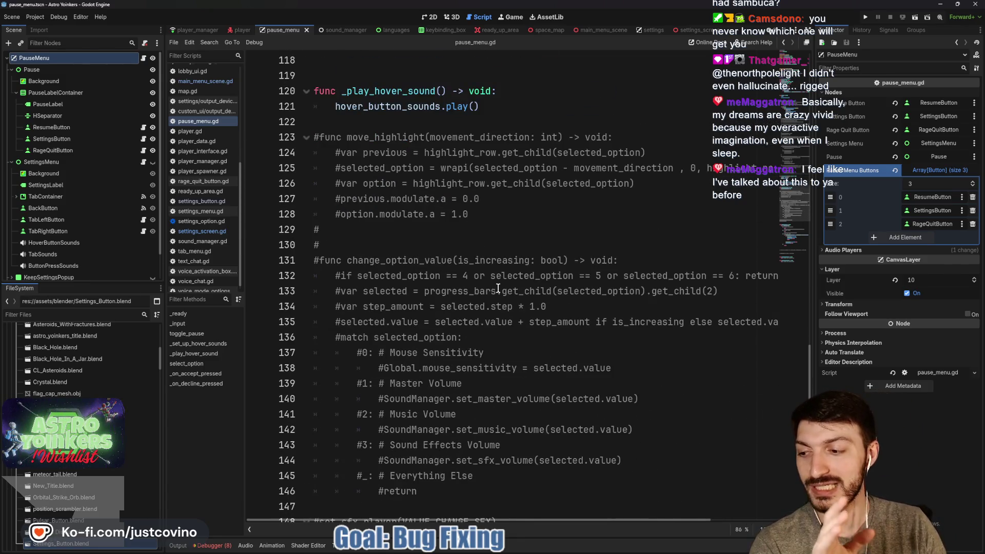
pyautogui.scroll(-2, 497, 289)
pyautogui.scroll(-3, 498, 289)
pyautogui.click(427, 270)
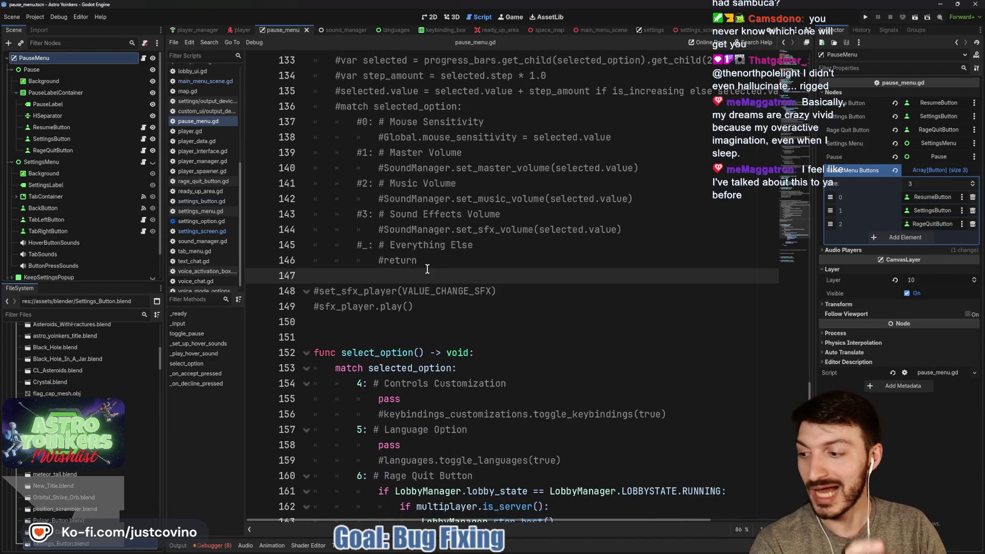
pyautogui.scroll(-3, 424, 260)
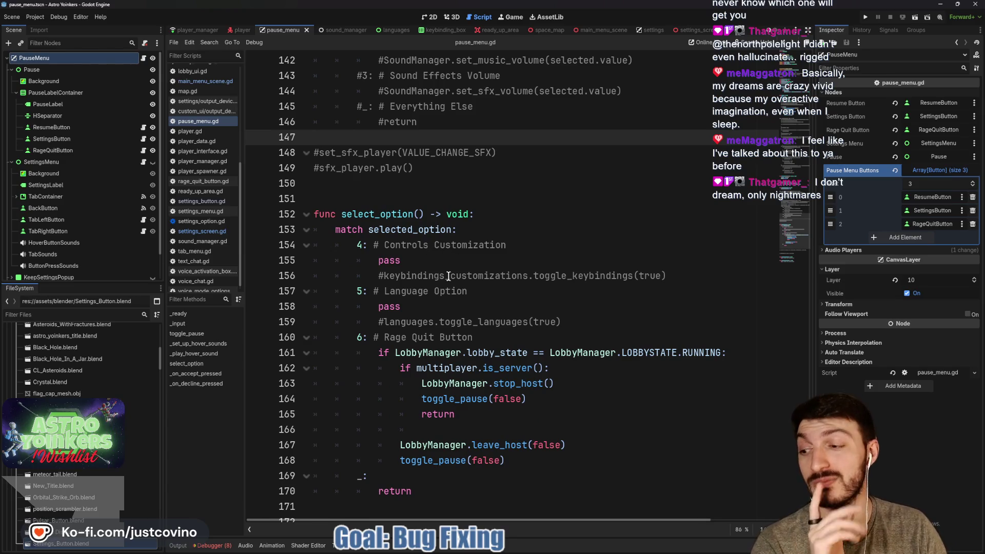
pyautogui.scroll(-3, 448, 276)
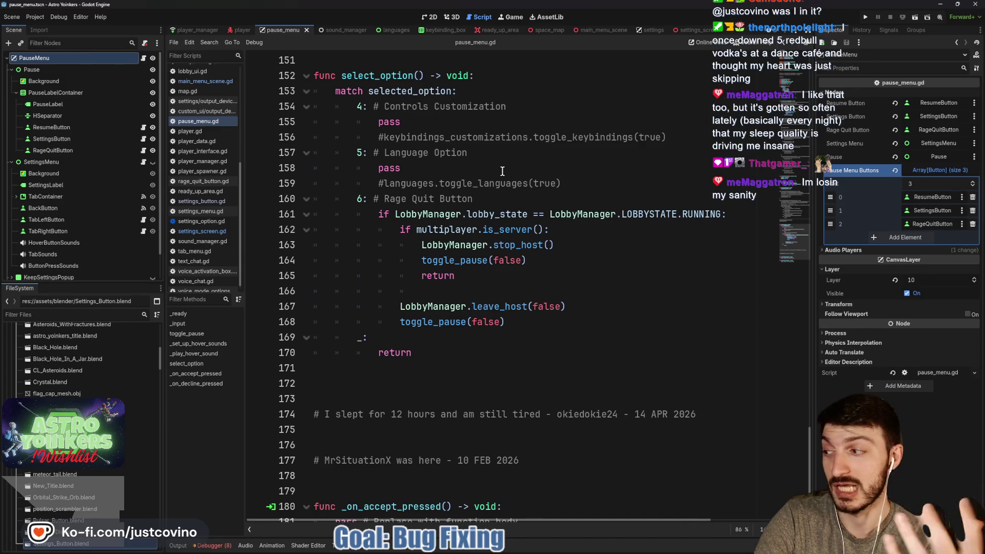
pyautogui.click(507, 170)
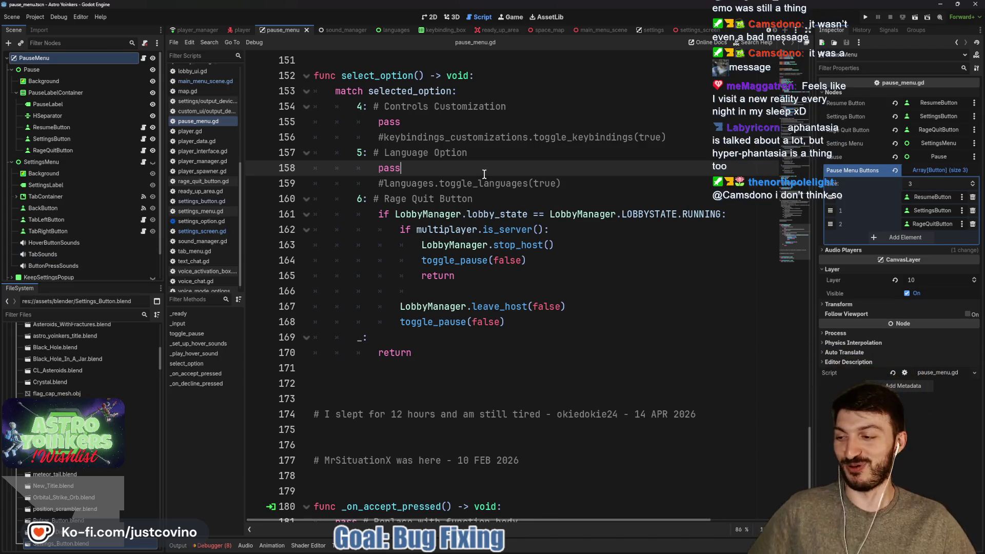
# - Save the pause menu scene and move the caret to line 159 in select_option
pyautogui.hotkey('ctrl', 's')
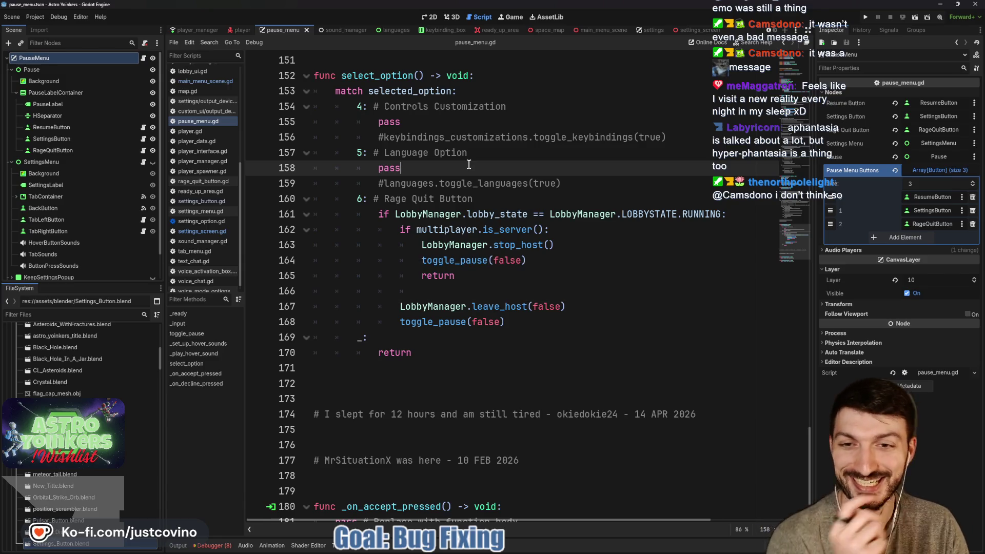
pyautogui.scroll(-1, 469, 164)
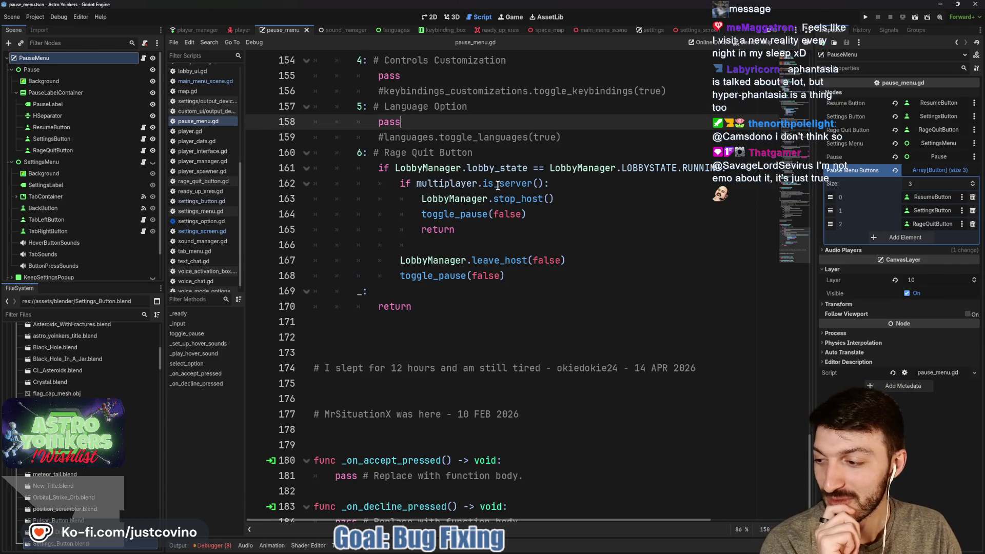
pyautogui.moveTo(497, 185)
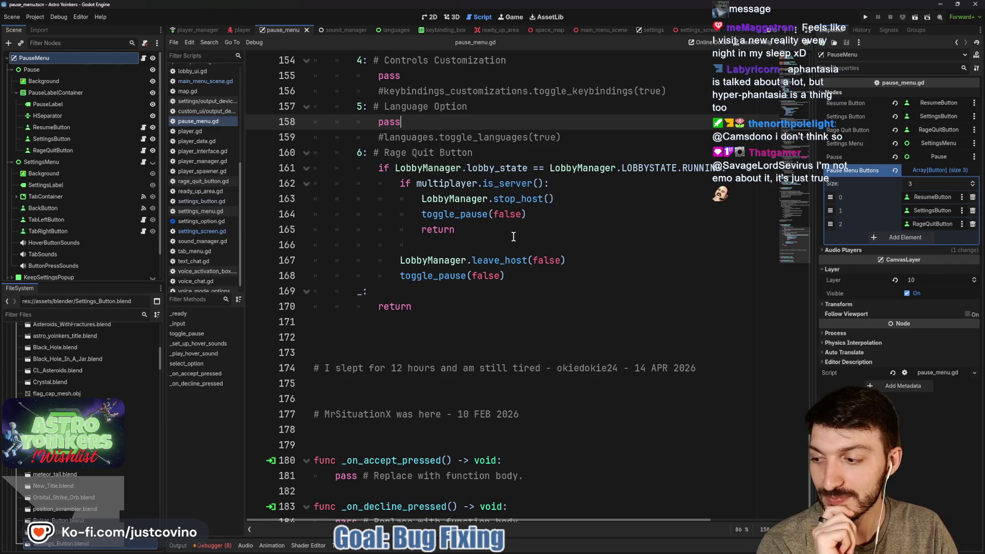
pyautogui.scroll(1, 513, 236)
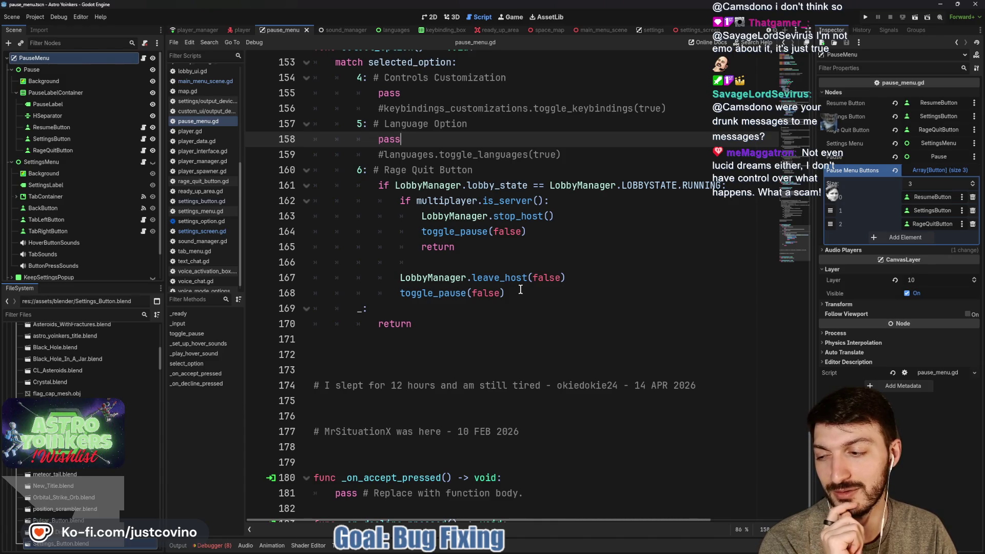
pyautogui.scroll(1, 524, 289)
pyautogui.click(508, 199)
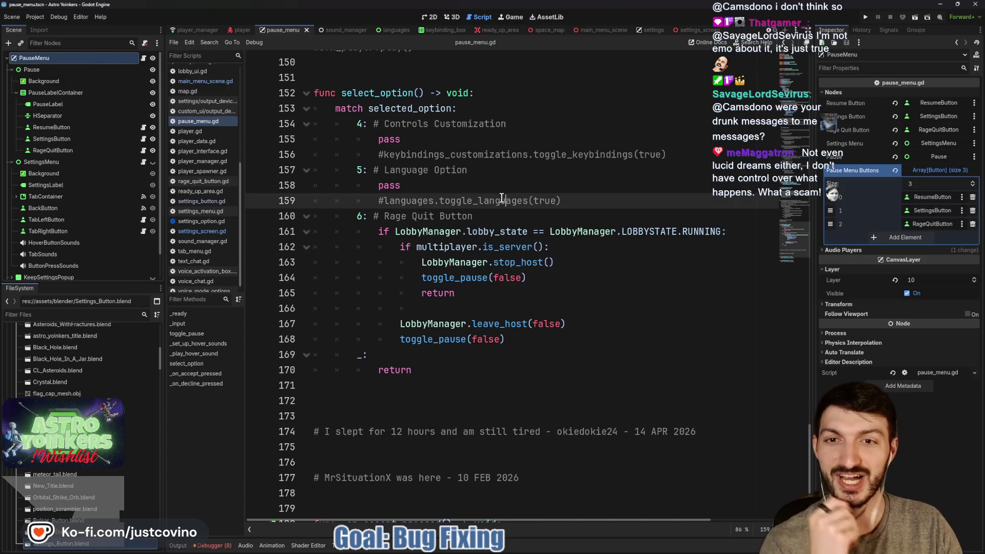
pyautogui.scroll(4, 502, 197)
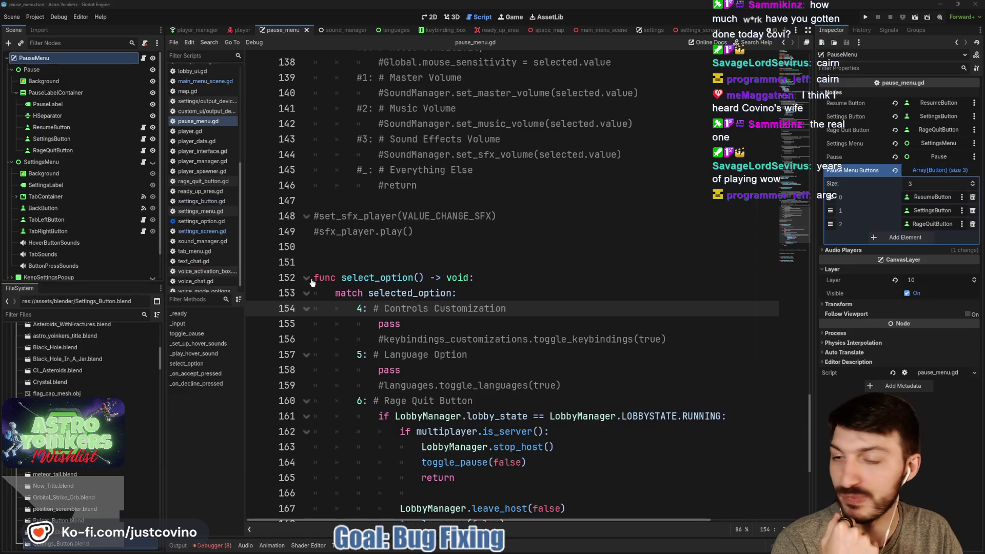
pyautogui.click(441, 264)
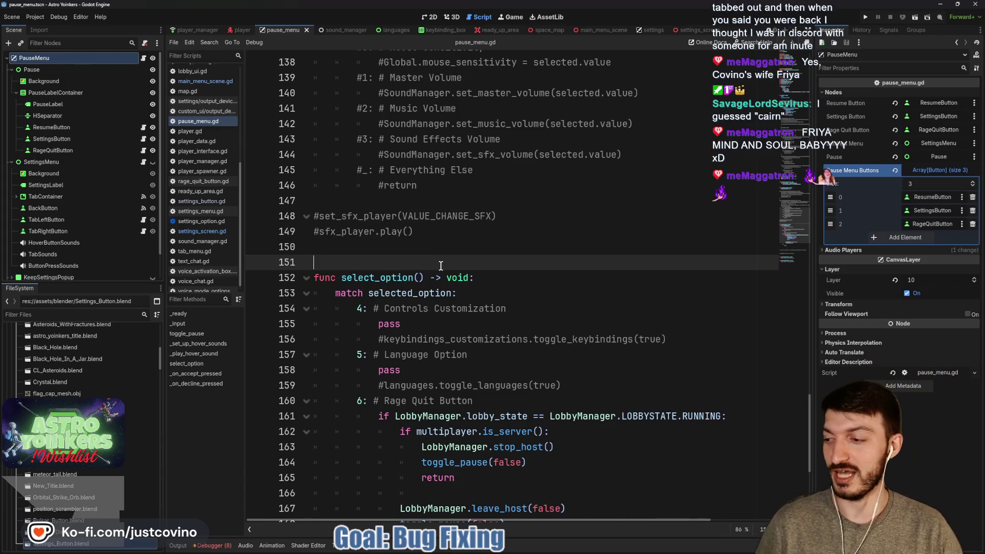
# - Save the pause menu scene twice around empty lines 147 and 150, then switch to the 3D view
pyautogui.hotkey('ctrl', 's')
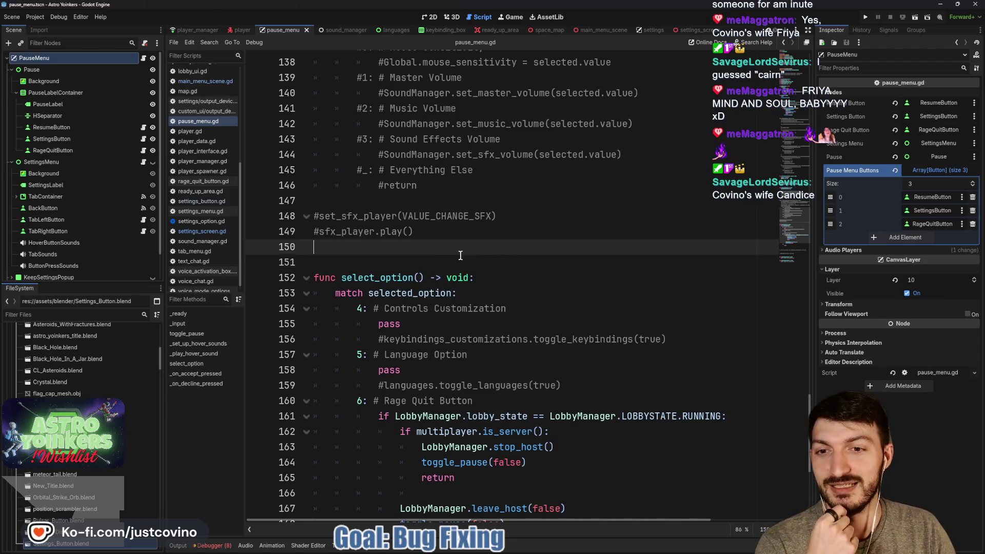
pyautogui.click(418, 245)
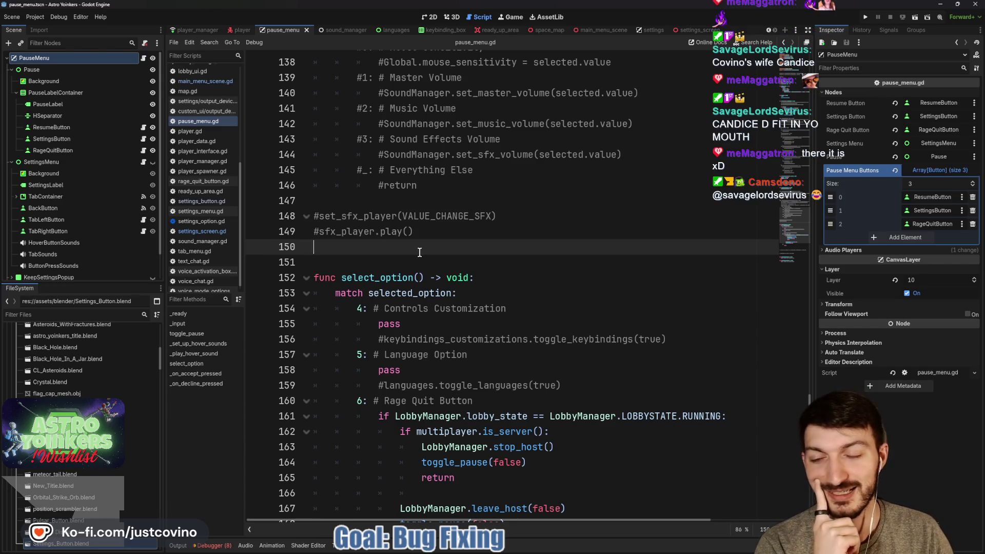
pyautogui.click(411, 199)
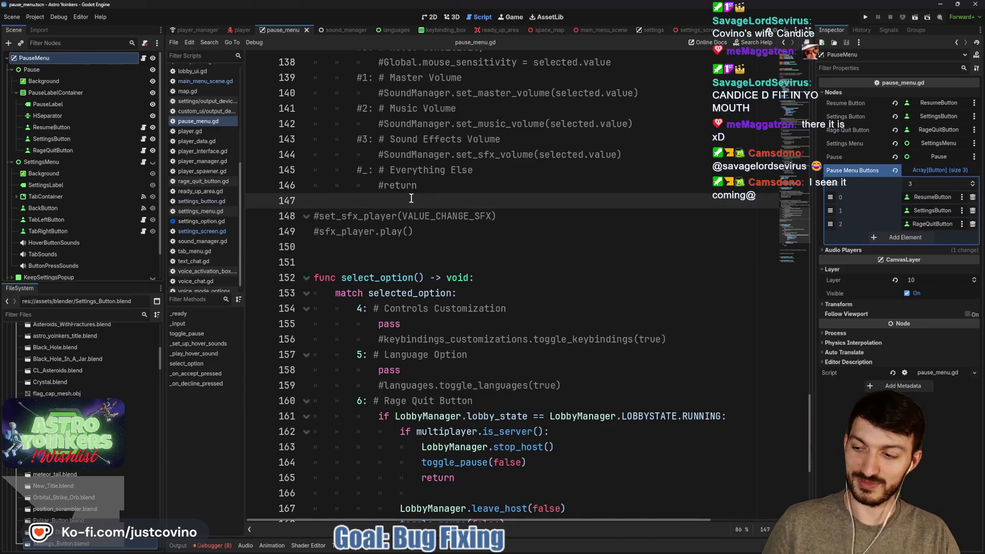
pyautogui.hotkey('ctrl', 's')
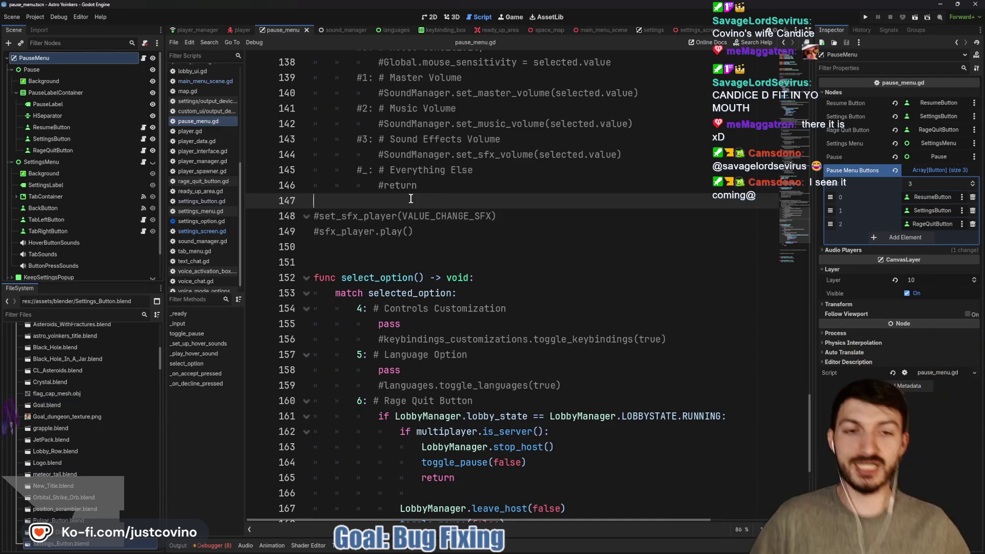
pyautogui.click(419, 248)
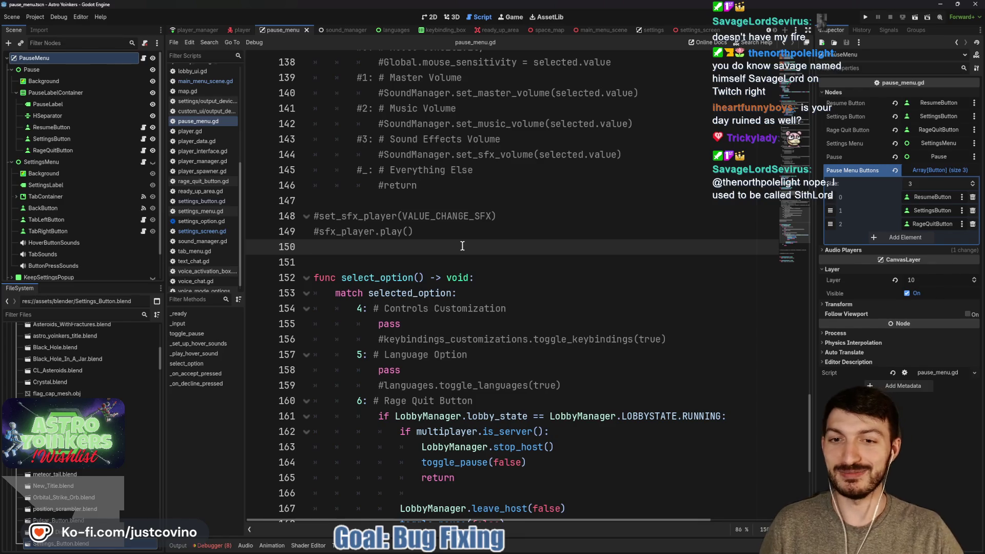
pyautogui.click(454, 20)
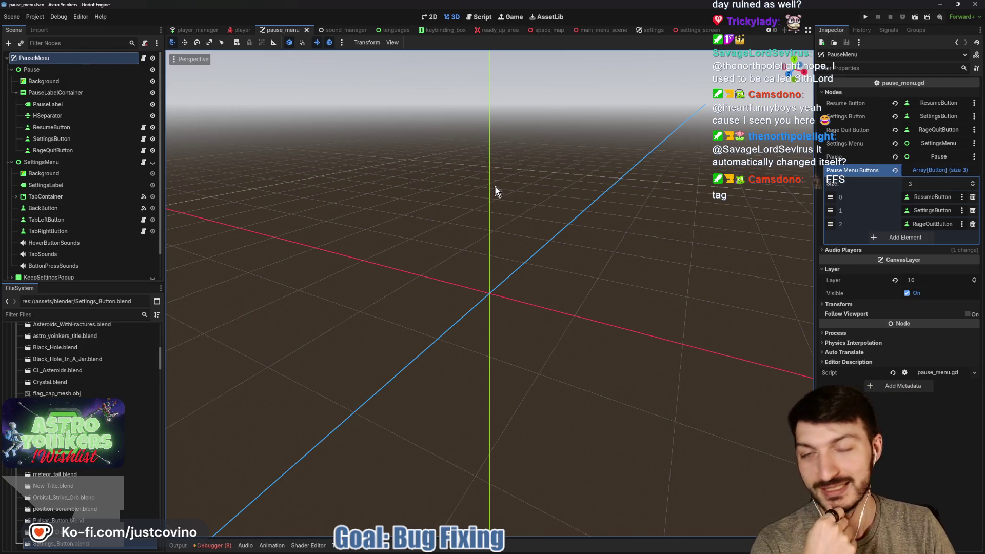
# - Reopen pause_menu.gd at line 151 and scroll down to the _on_accept_pressed and _on_decline_pressed handlers
pyautogui.click(480, 17)
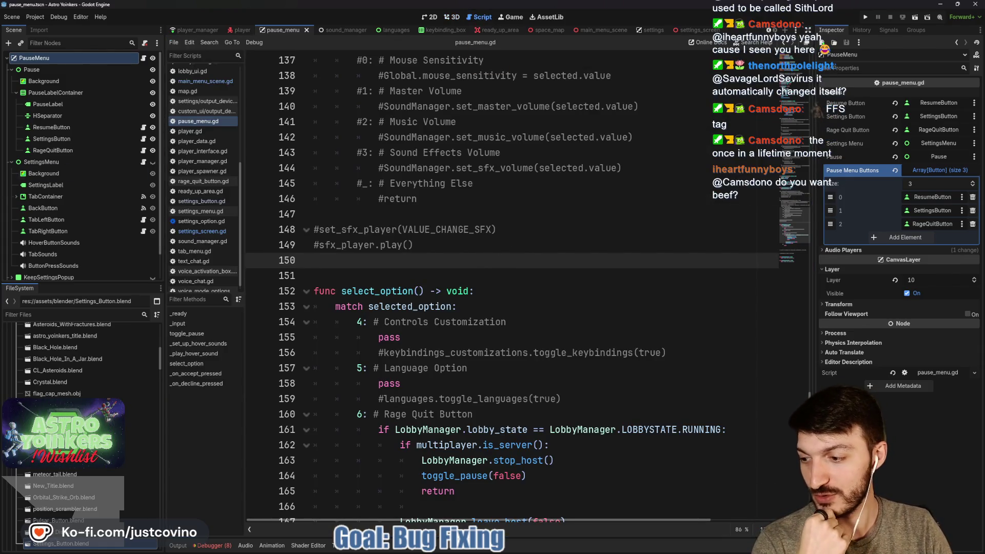
pyautogui.click(379, 272)
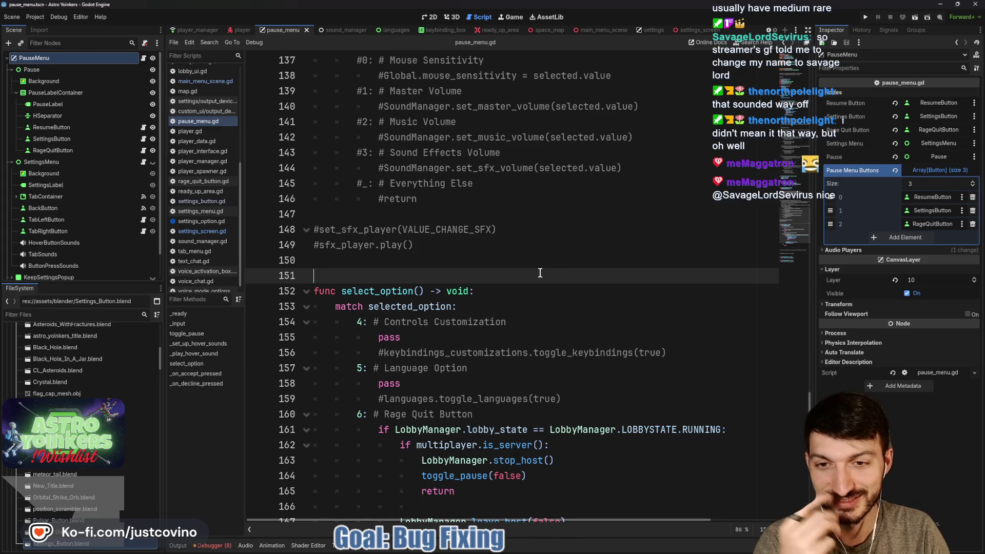
pyautogui.scroll(-4, 536, 271)
pyautogui.scroll(-2, 536, 271)
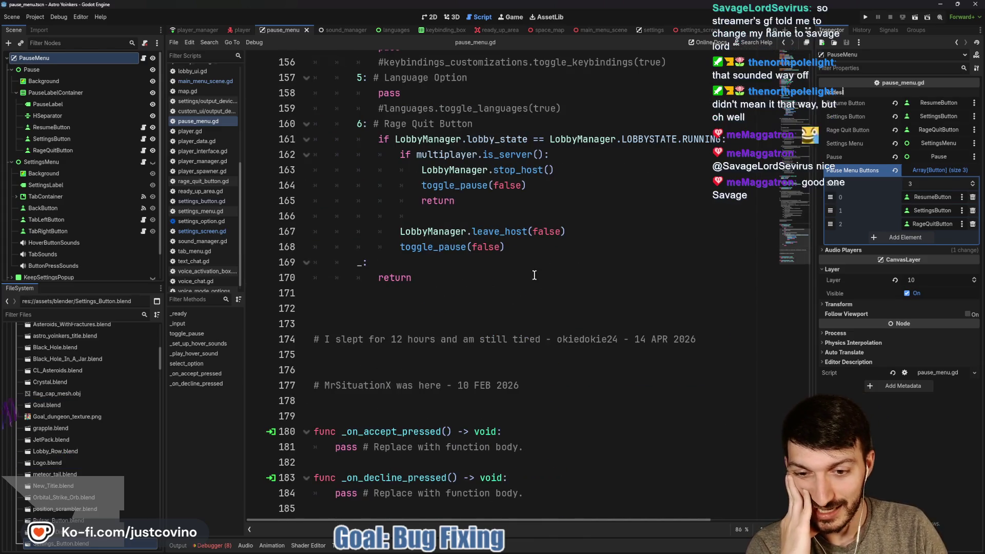
# - Search Google for 'godot how to click through viewport' in a new browser tab and skim the results
pyautogui.click(546, 553)
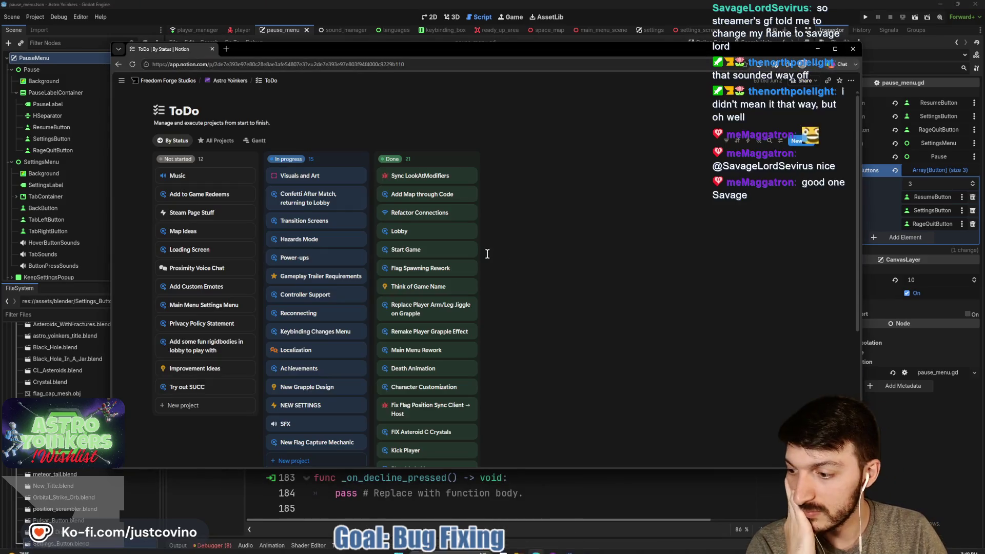
pyautogui.click(227, 49)
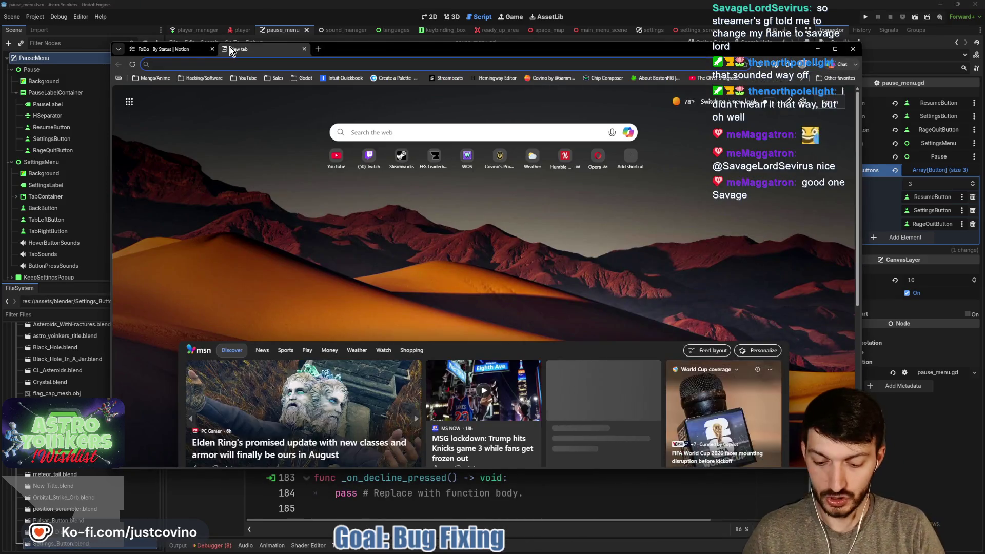
pyautogui.write('godot how to click throu')
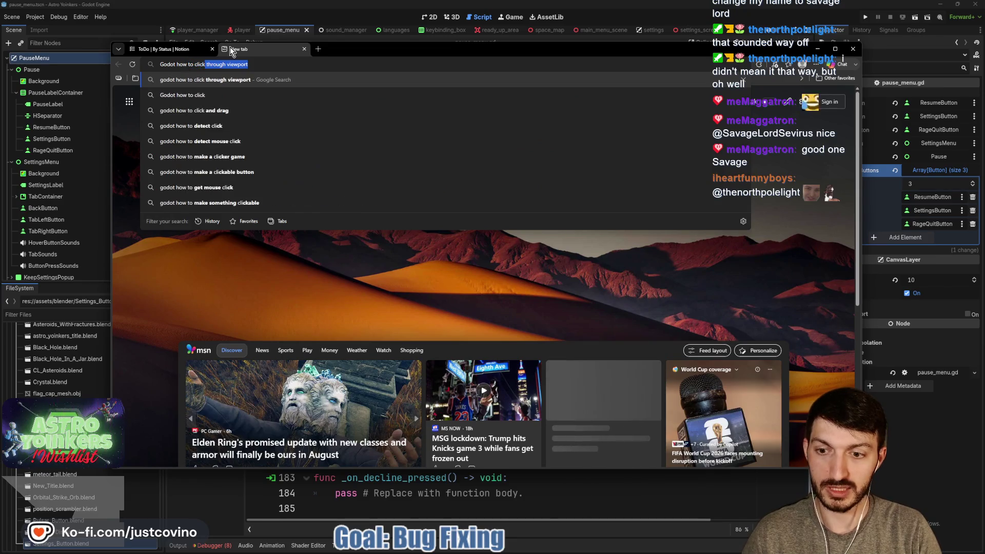
pyautogui.write('gh viewport')
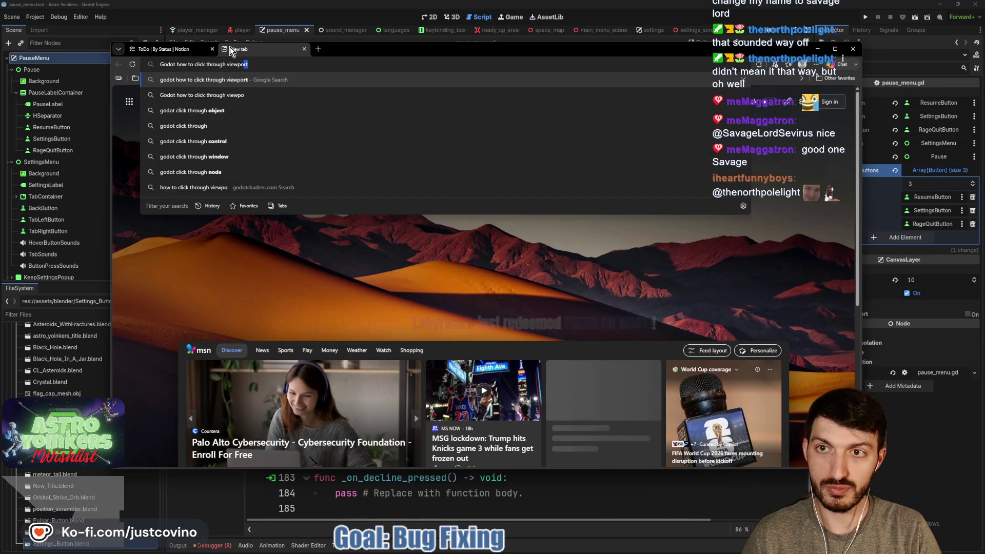
pyautogui.press('Return')
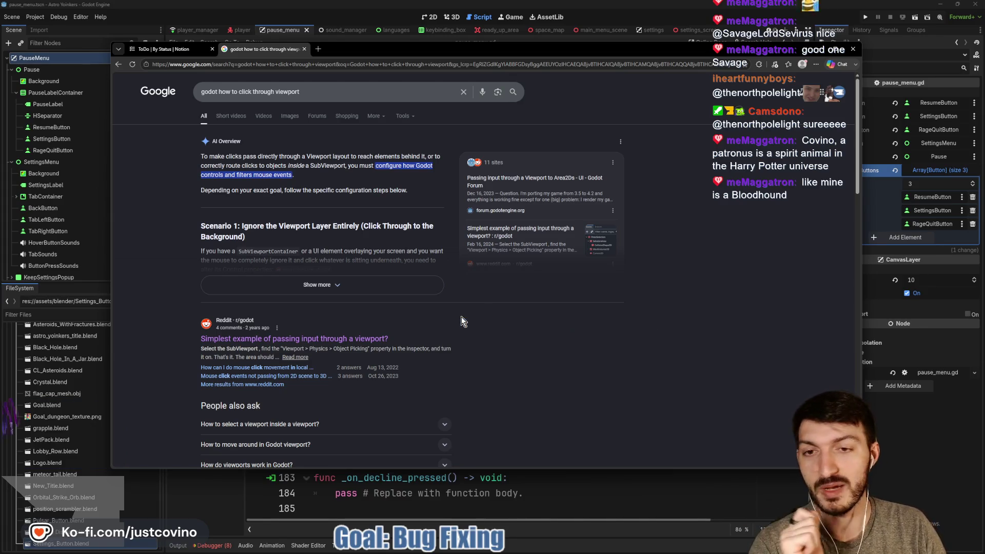
pyautogui.scroll(-2, 461, 320)
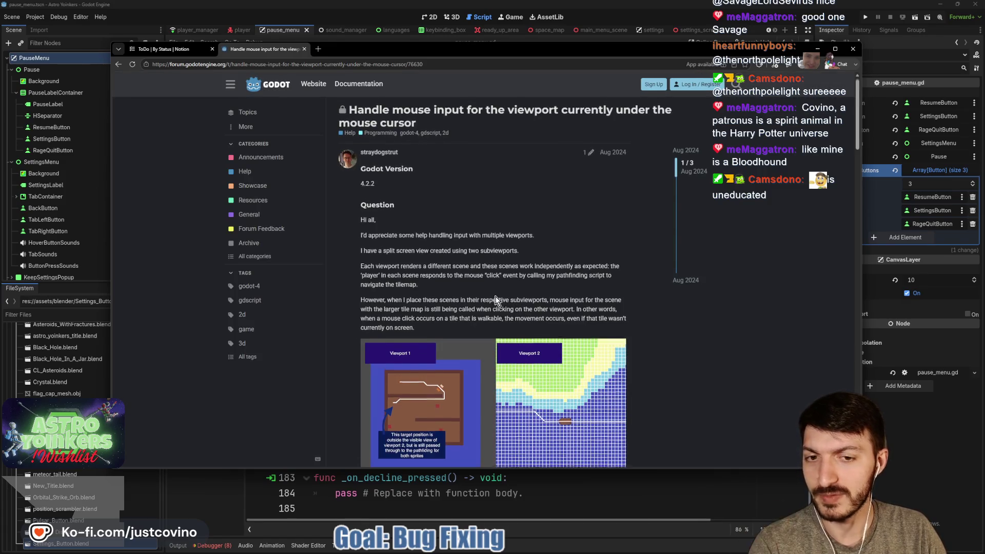
pyautogui.scroll(-2, 495, 296)
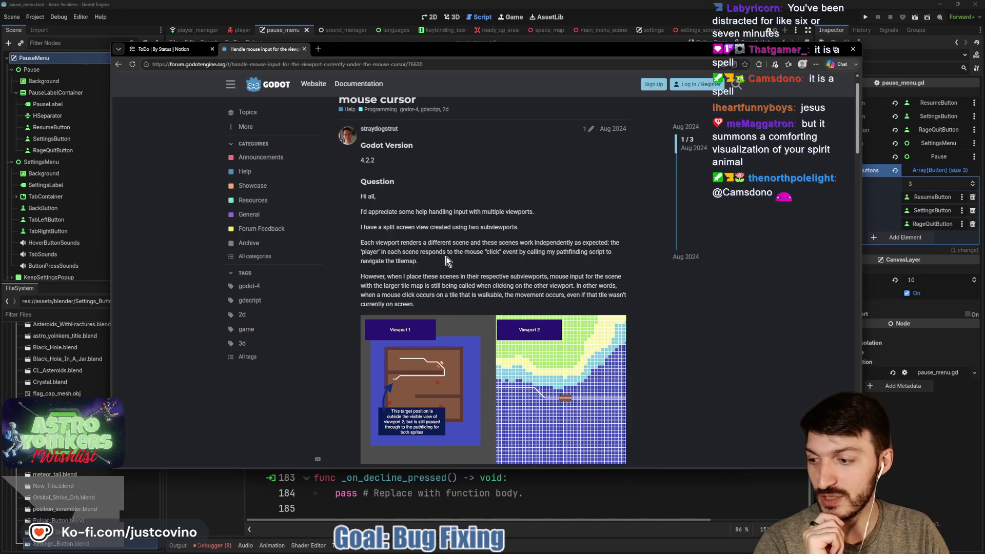
pyautogui.scroll(-1, 442, 252)
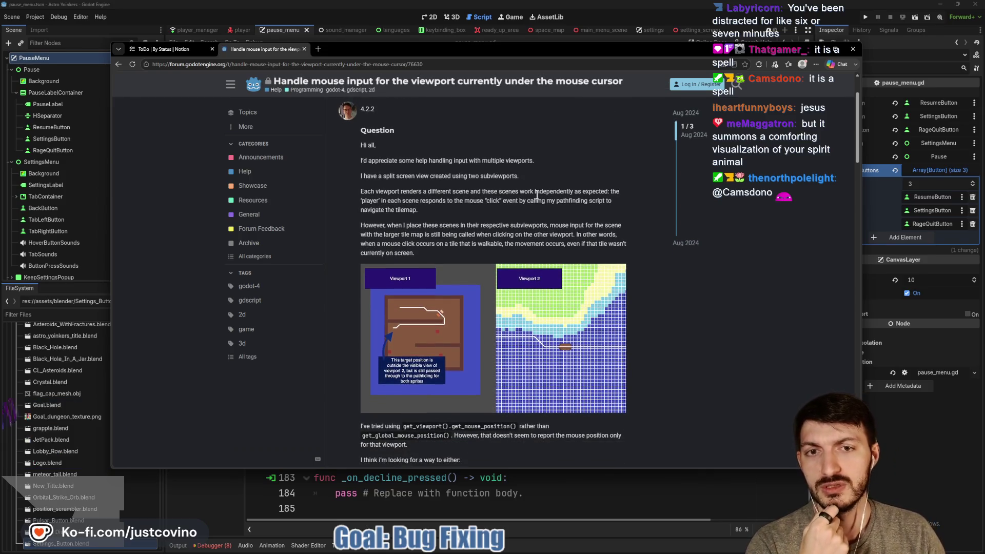
pyautogui.scroll(-1, 536, 192)
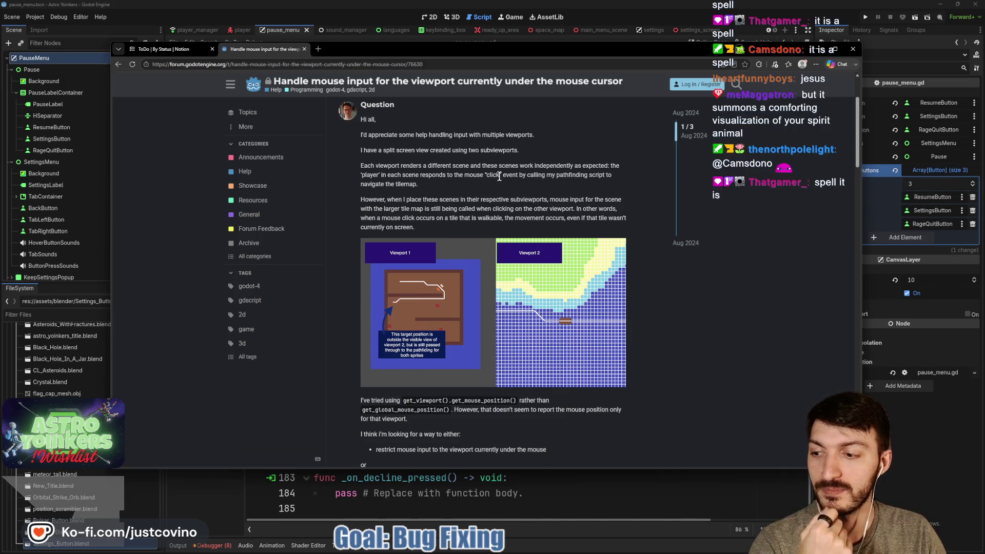
pyautogui.scroll(1, 500, 195)
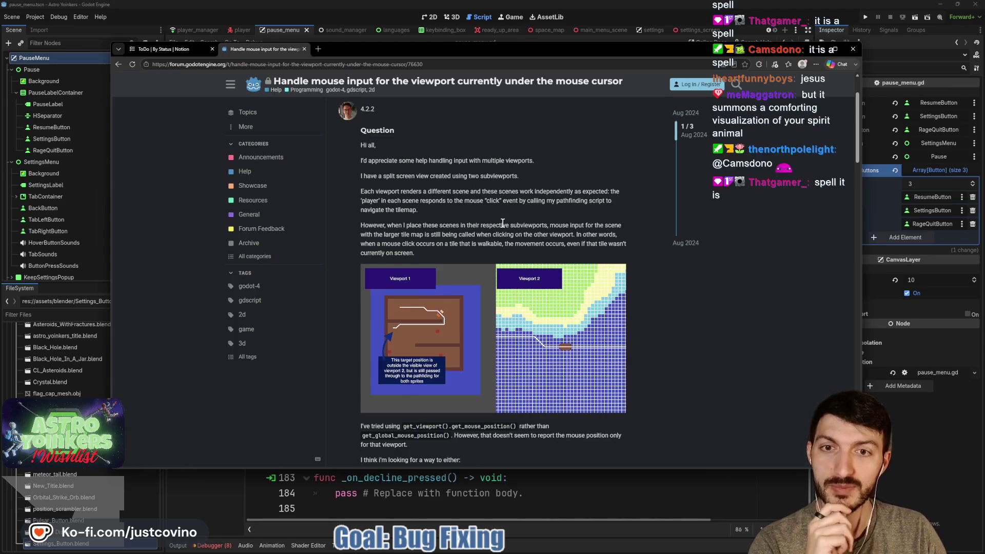
pyautogui.scroll(-1, 505, 213)
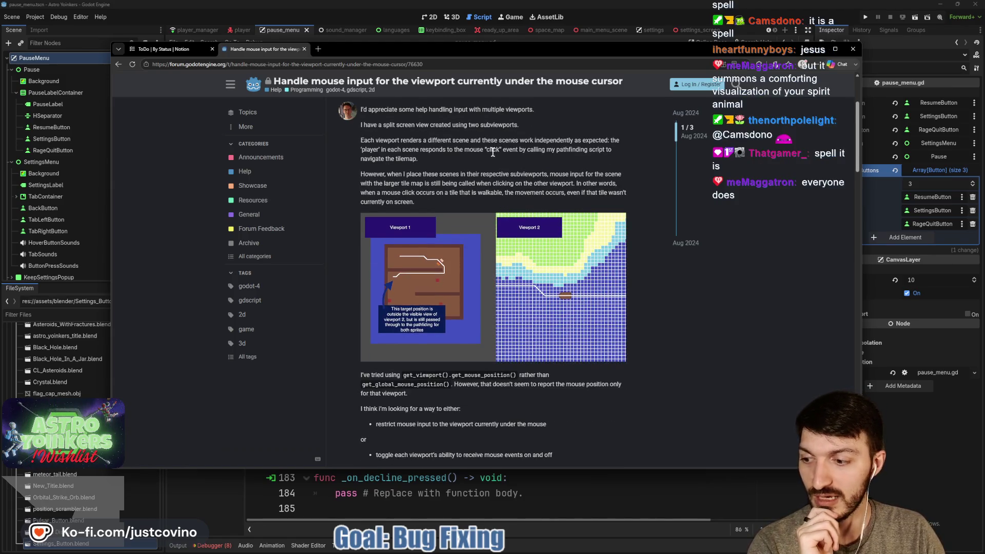
pyautogui.scroll(1, 492, 154)
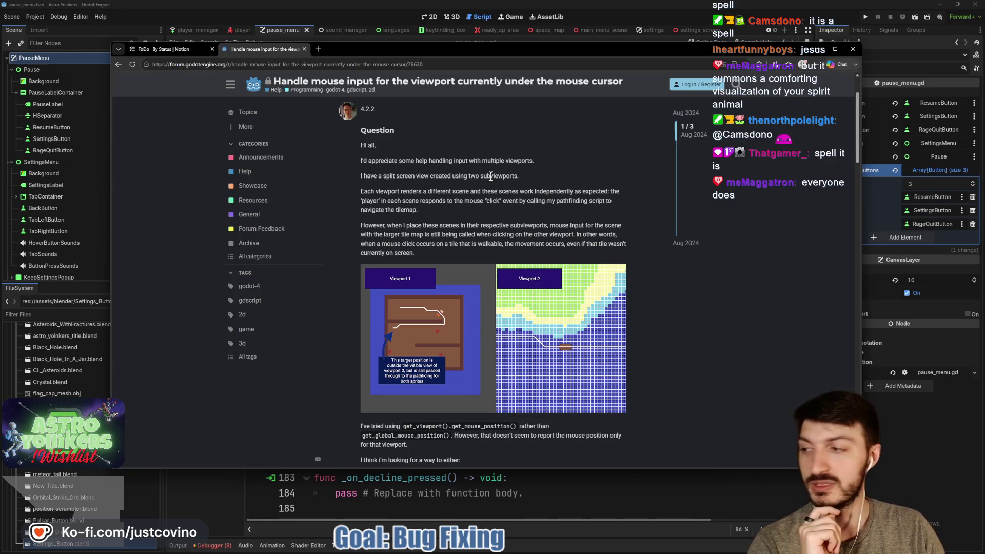
pyautogui.scroll(-1, 491, 176)
pyautogui.scroll(1, 491, 176)
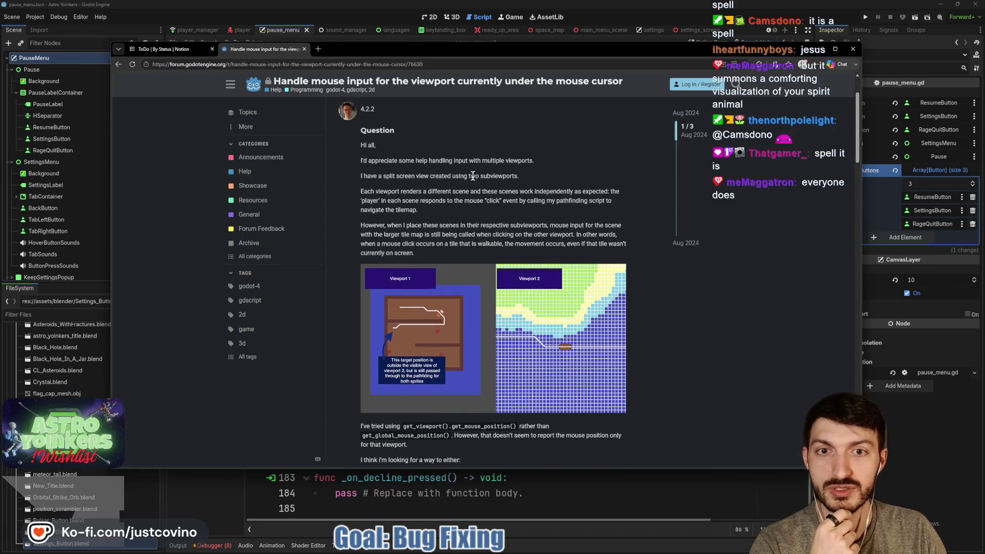
pyautogui.scroll(-2, 480, 181)
pyautogui.scroll(-14, 481, 179)
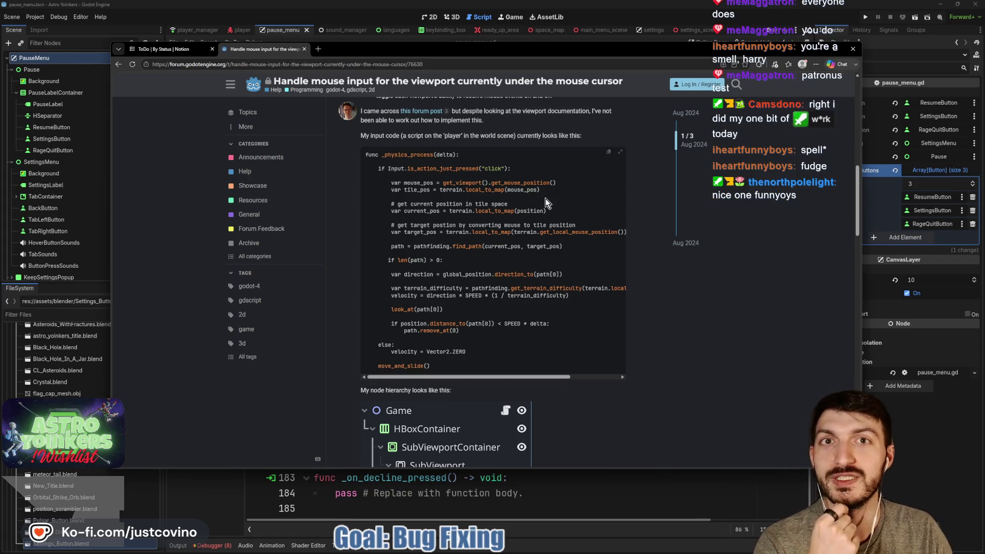
pyautogui.scroll(-2, 546, 199)
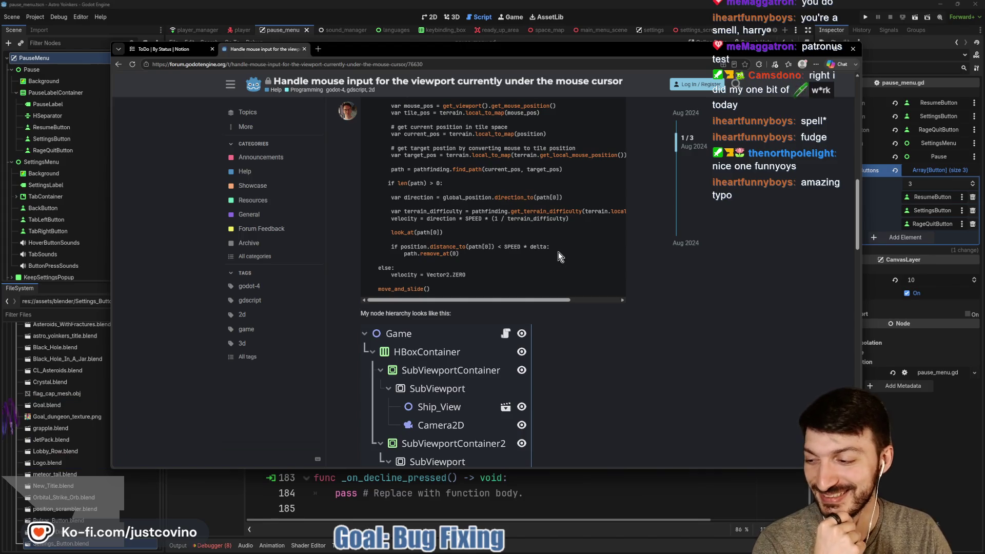
pyautogui.scroll(-2, 558, 252)
pyautogui.scroll(-5, 558, 248)
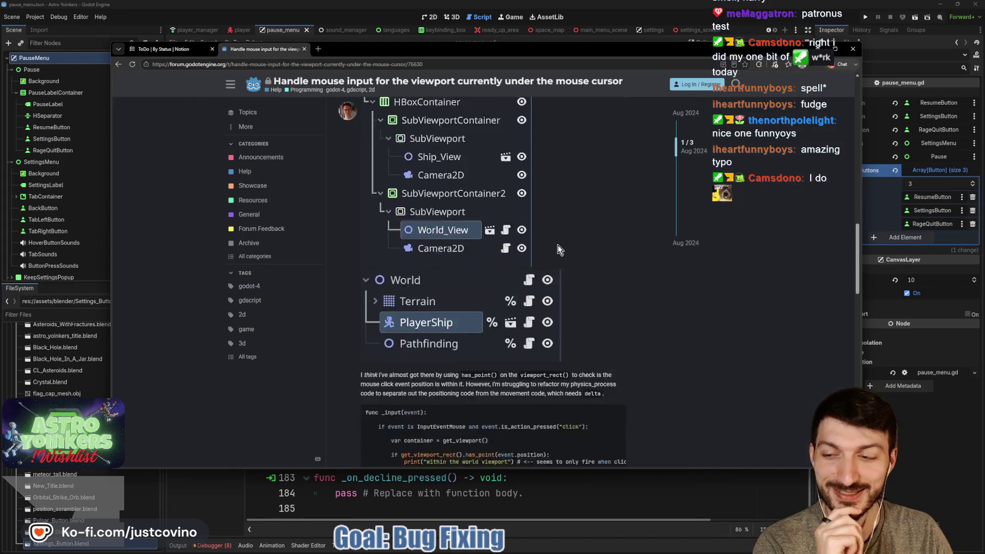
pyautogui.scroll(-3, 565, 247)
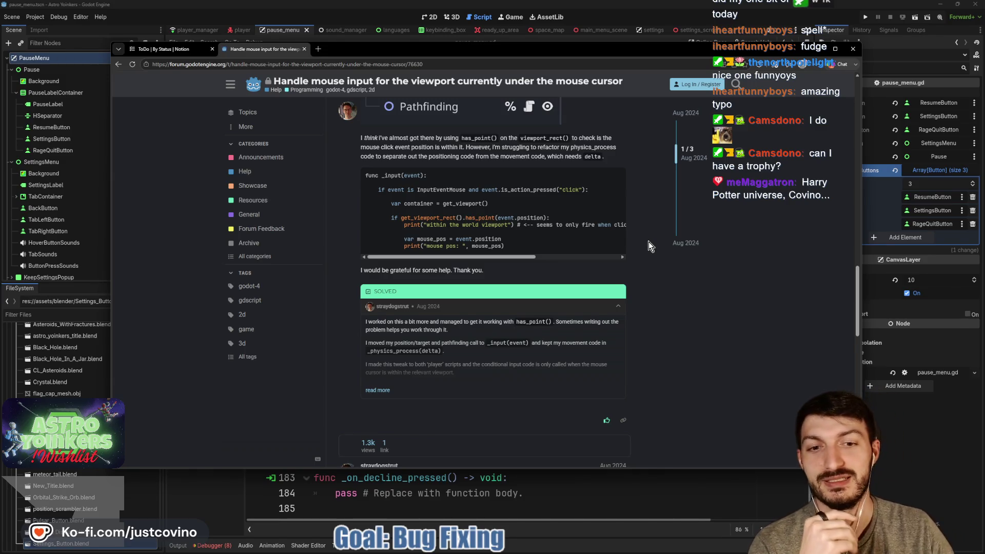
pyautogui.scroll(-6, 649, 241)
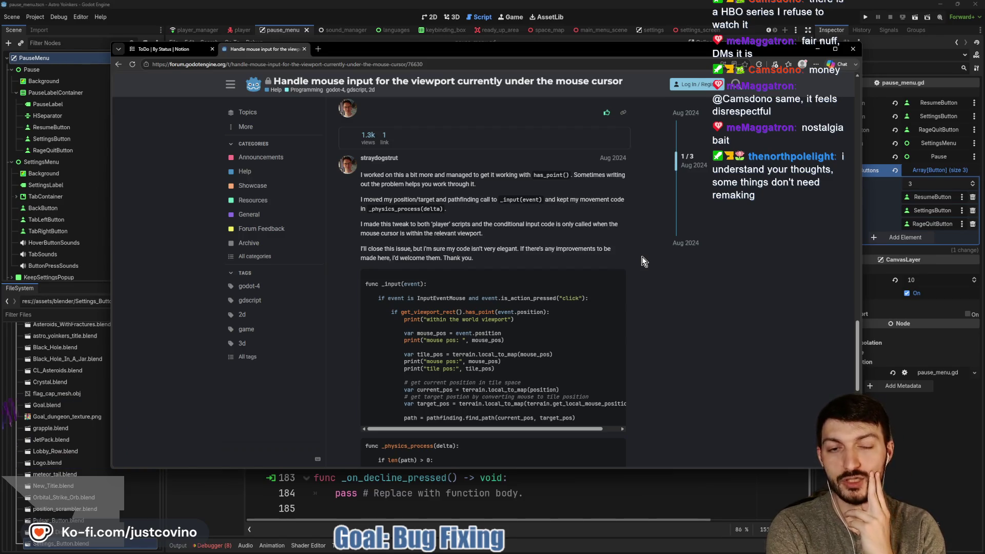
pyautogui.scroll(-1, 575, 251)
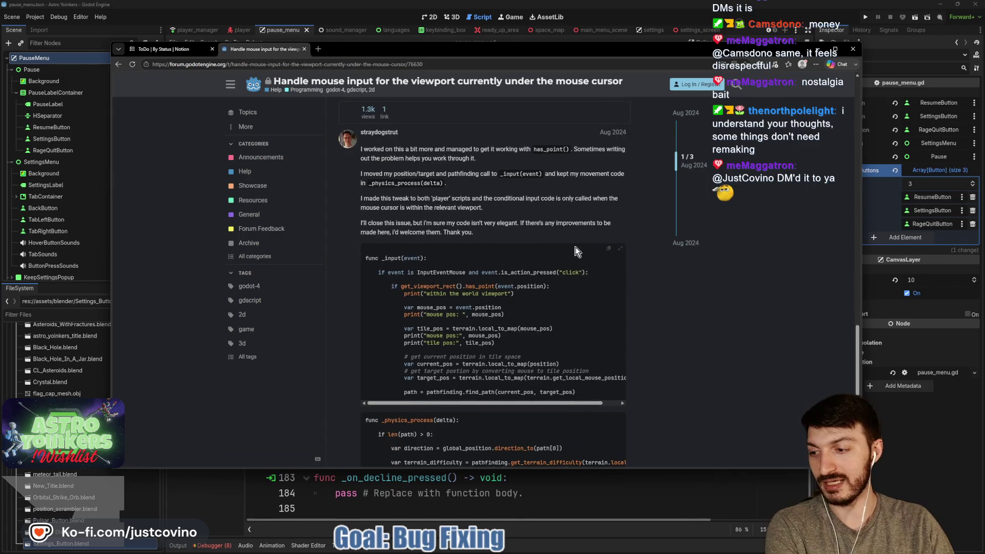
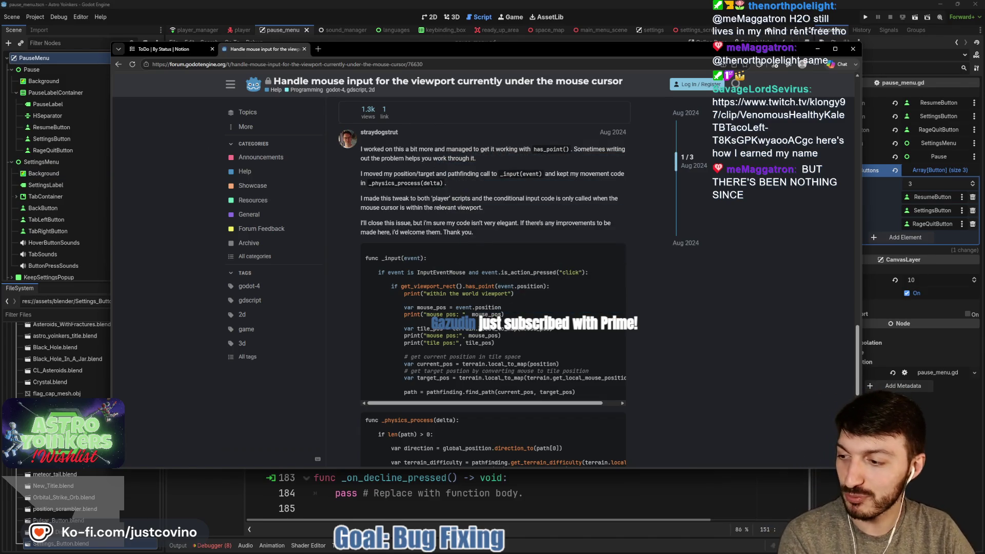
# - Open the viewer-shared Twitch clip from chat in a new browser window
pyautogui.click(778, 114)
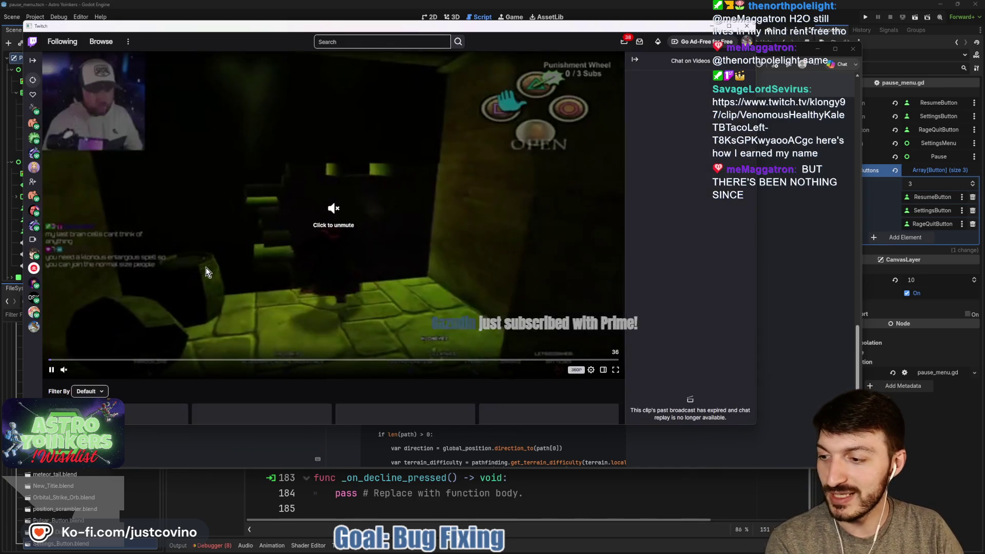
# - Unmute and watch the shared Twitch clip, then close its window to return to the forum thread
pyautogui.click(63, 369)
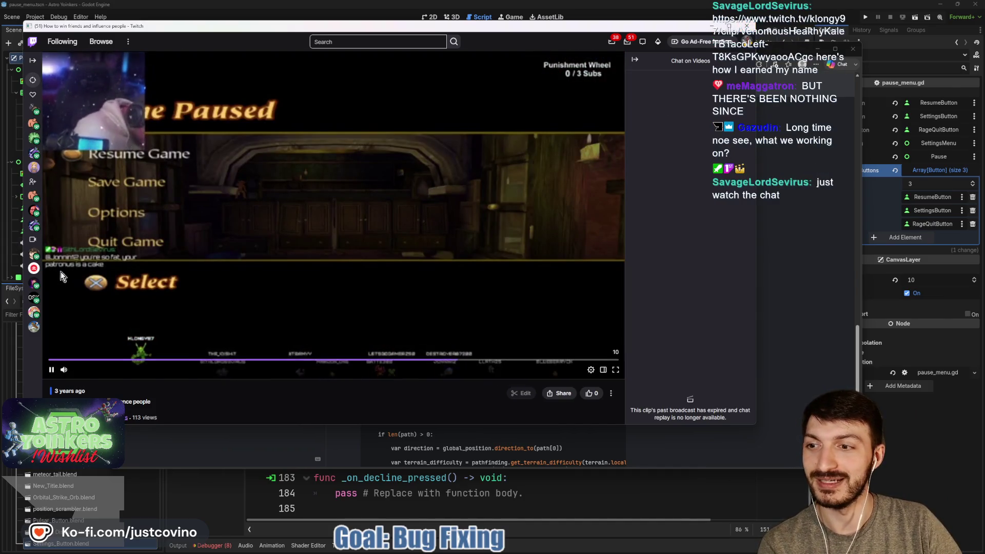
pyautogui.click(748, 26)
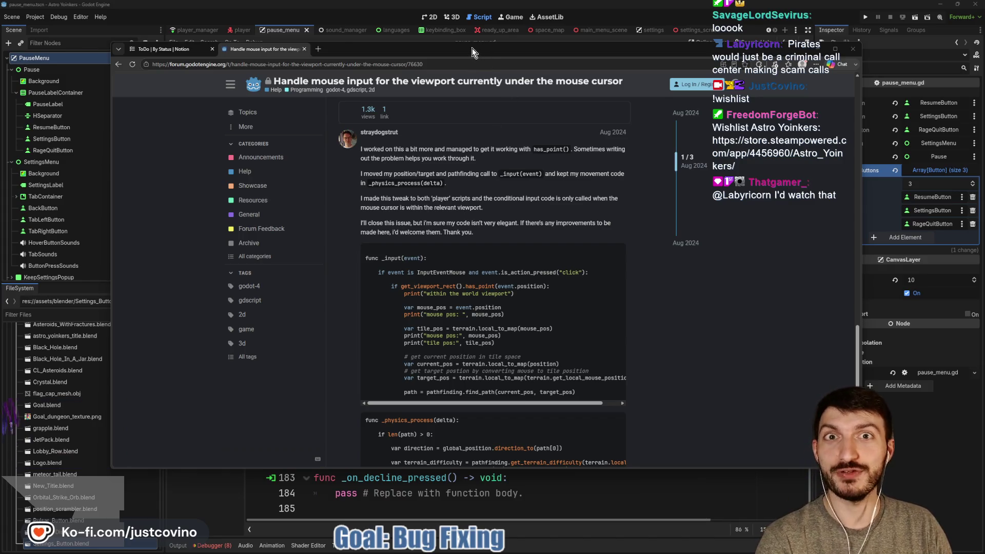
pyautogui.moveTo(472, 48); pyautogui.dragTo(469, 55)
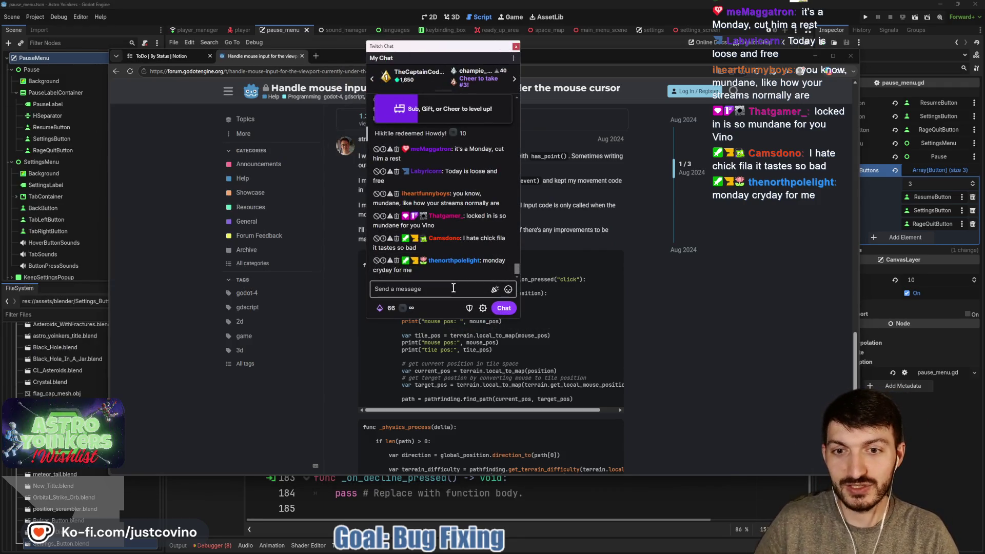
# - Time out the offending chatter for 600 seconds with a /timeout command, then close the chat popout
pyautogui.click(453, 288)
pyautogui.write('/timeou')
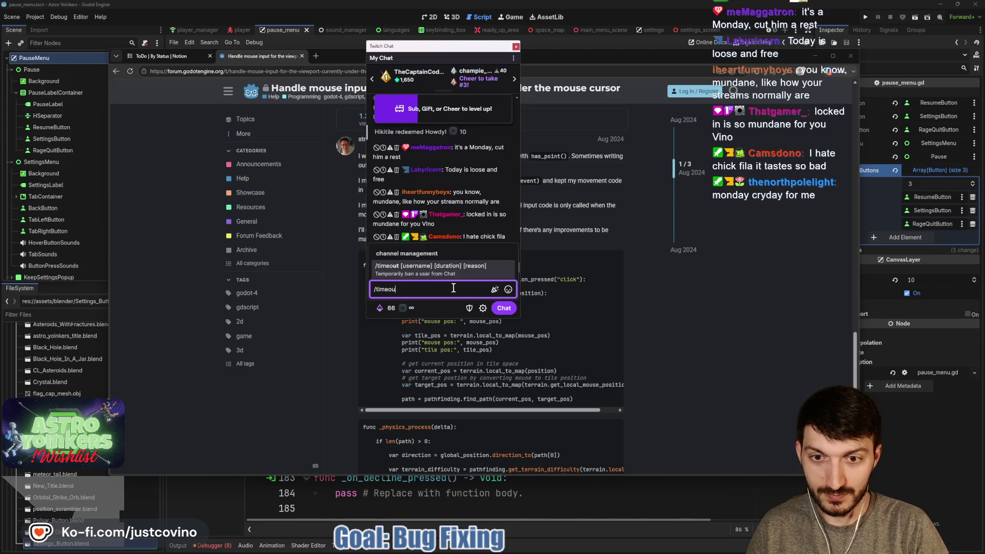
pyautogui.write('t camsdono')
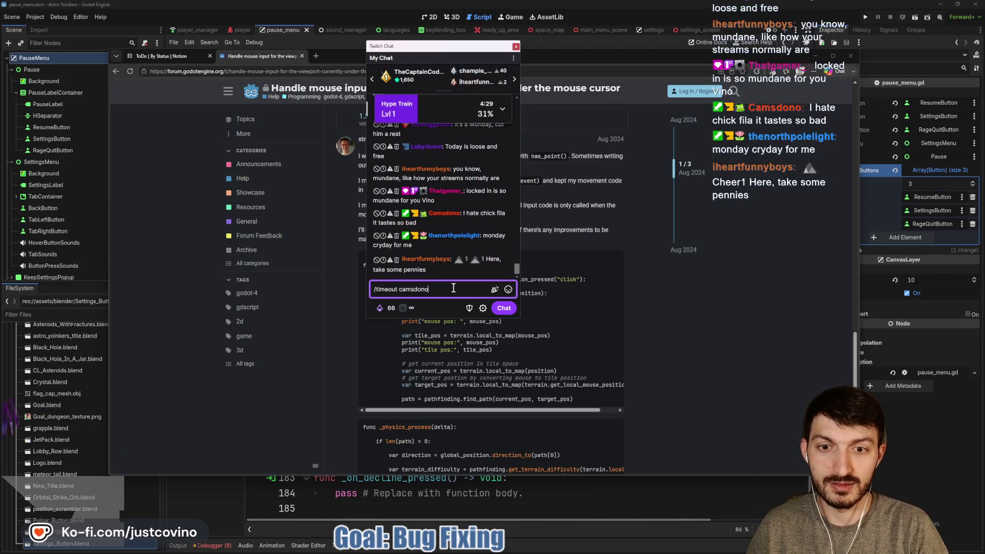
pyautogui.press('Return')
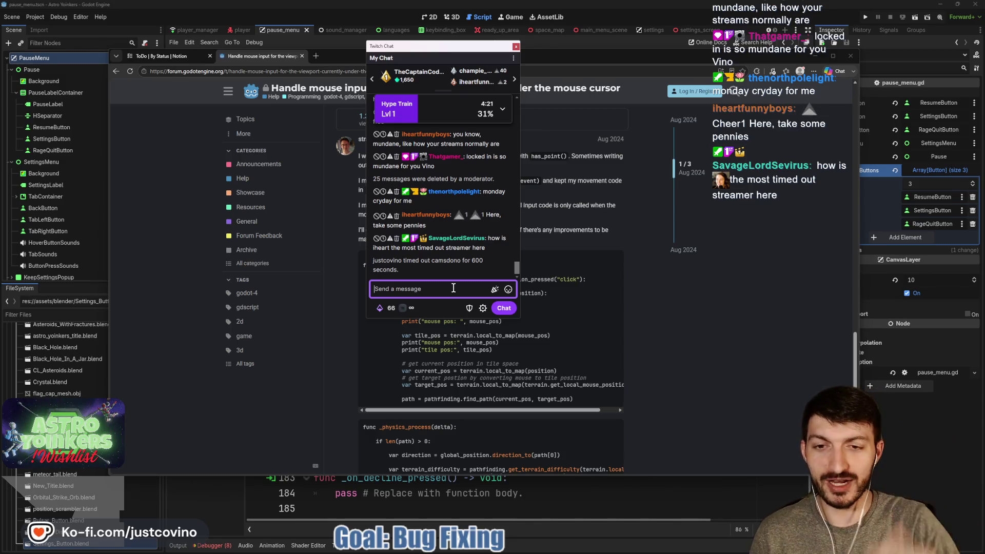
pyautogui.click(411, 47)
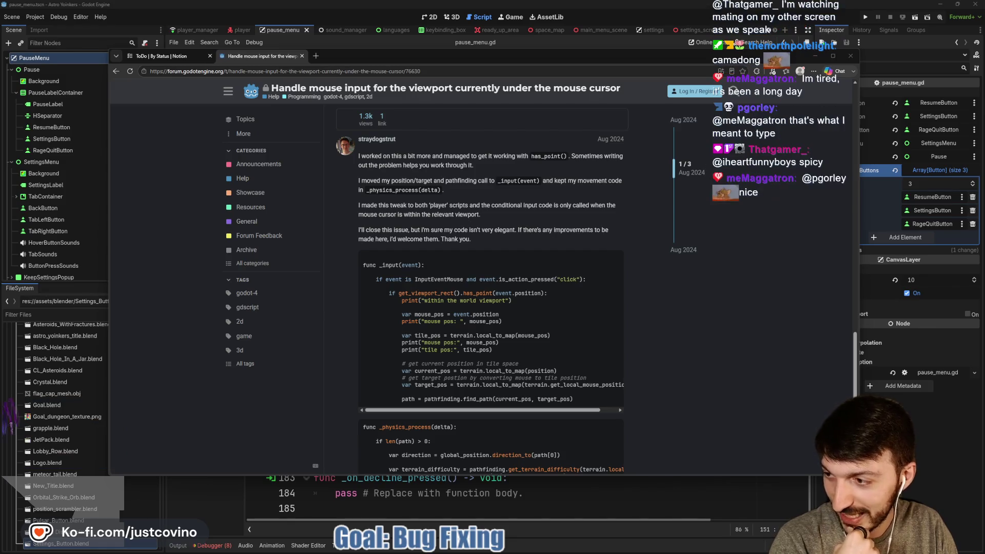
pyautogui.hotkey('alt', 'Tab')
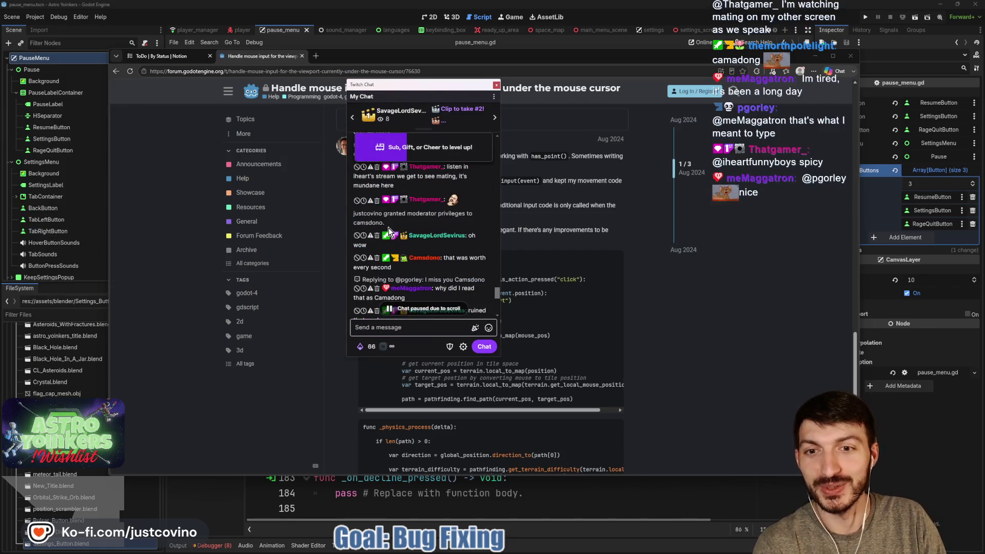
pyautogui.scroll(-5, 421, 220)
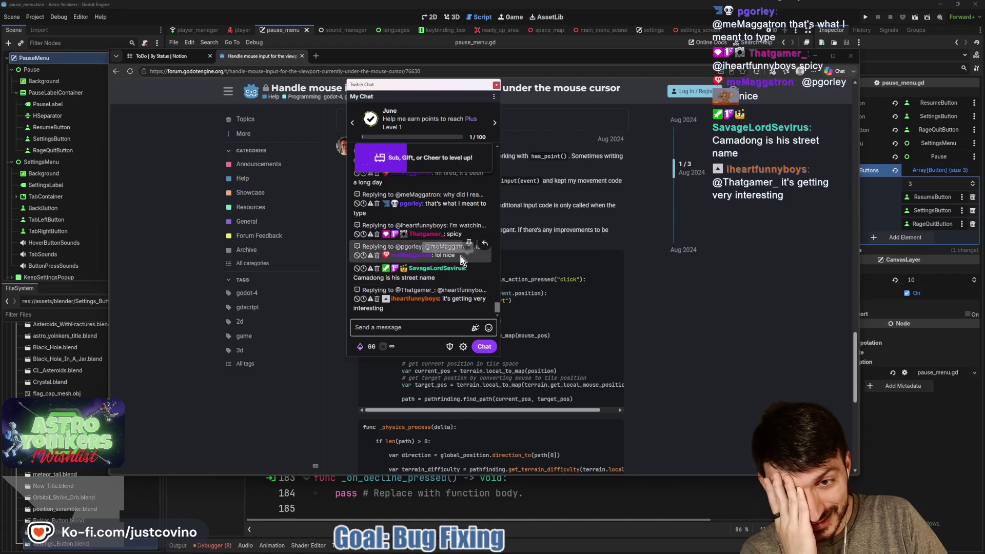
pyautogui.scroll(1, 461, 256)
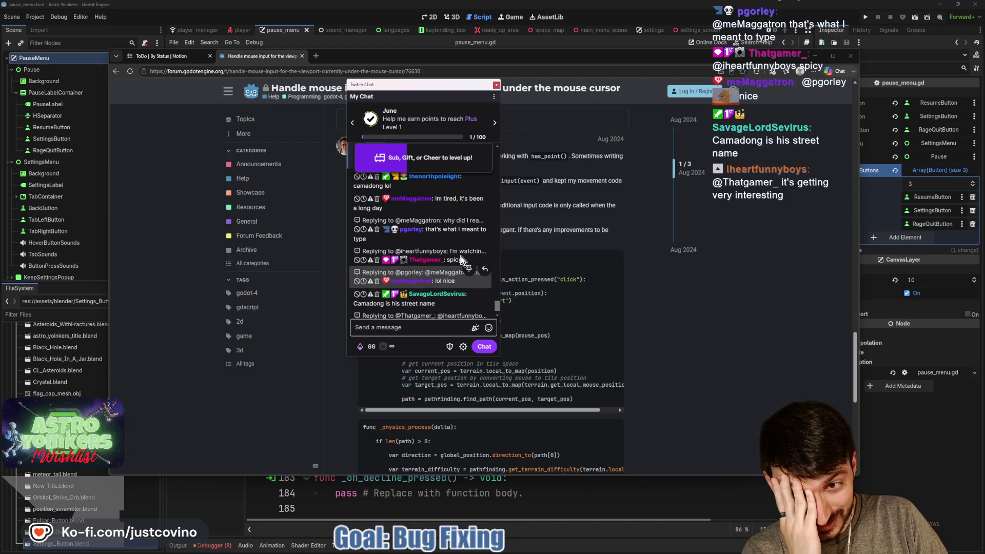
pyautogui.scroll(1, 461, 257)
pyautogui.scroll(-2, 461, 259)
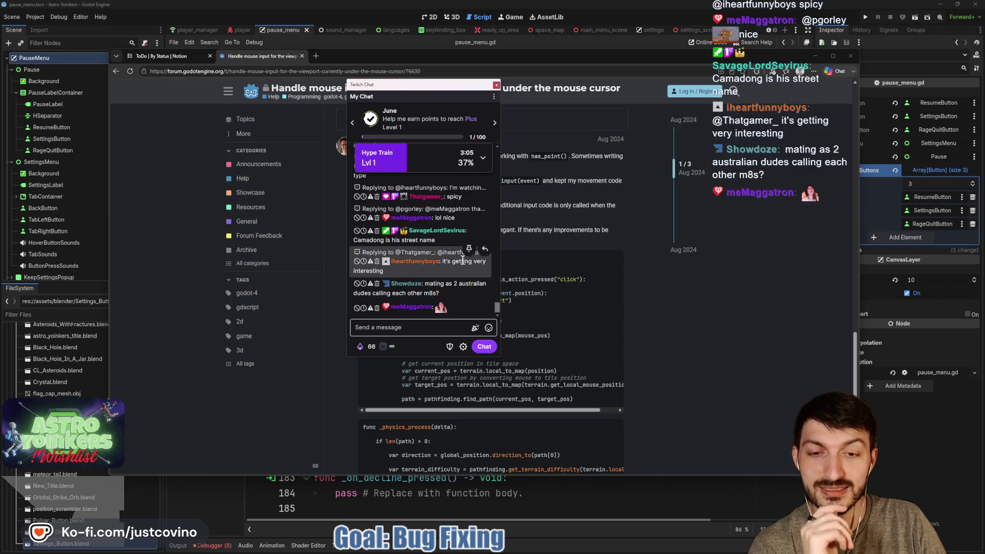
pyautogui.press('Escape')
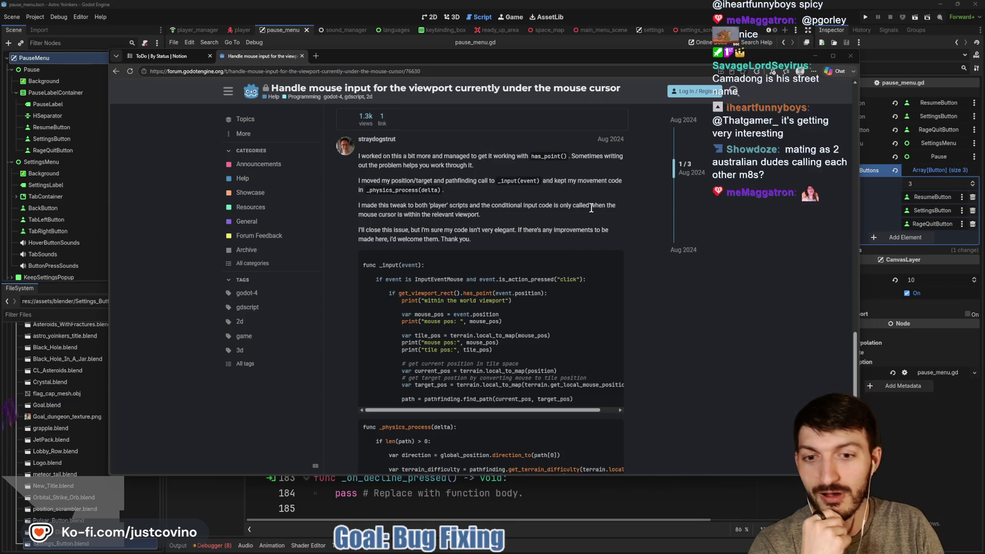
pyautogui.scroll(-1, 589, 200)
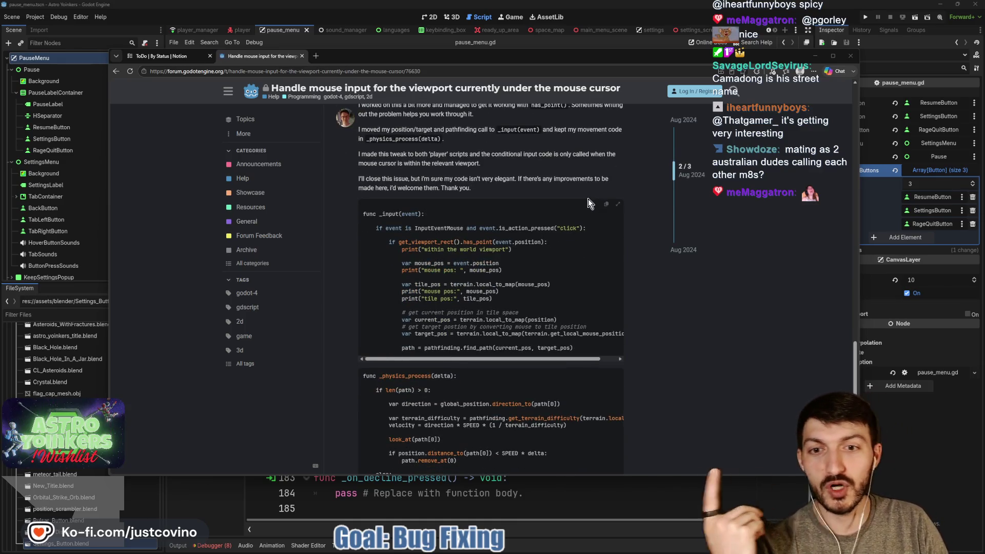
pyautogui.scroll(-1, 588, 199)
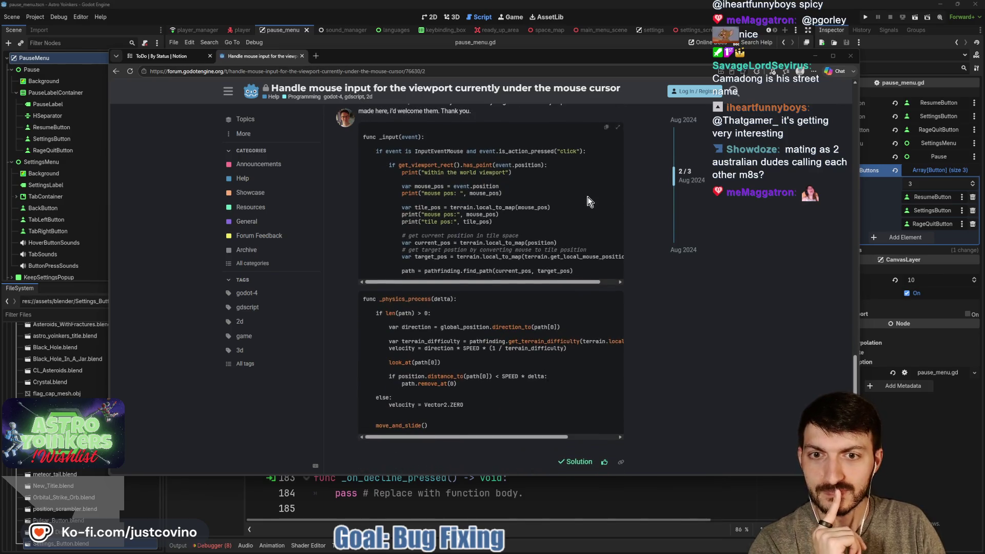
pyautogui.scroll(2, 662, 213)
pyautogui.scroll(1, 529, 228)
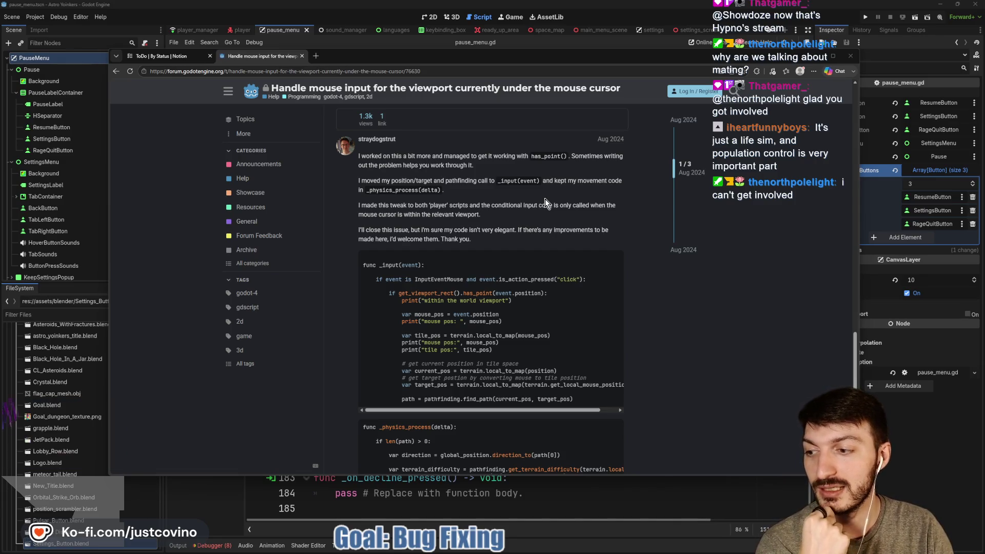
pyautogui.scroll(-2, 506, 210)
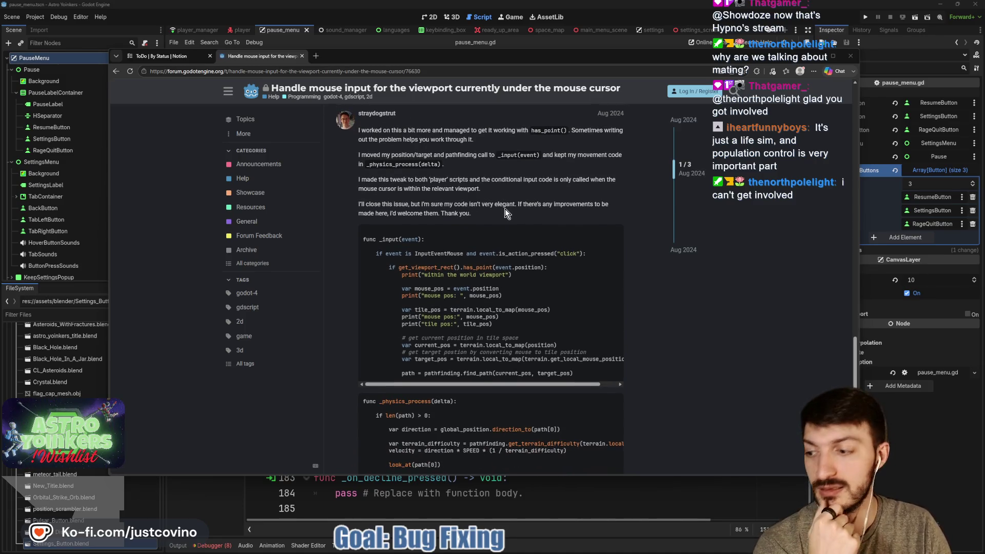
pyautogui.scroll(2, 506, 212)
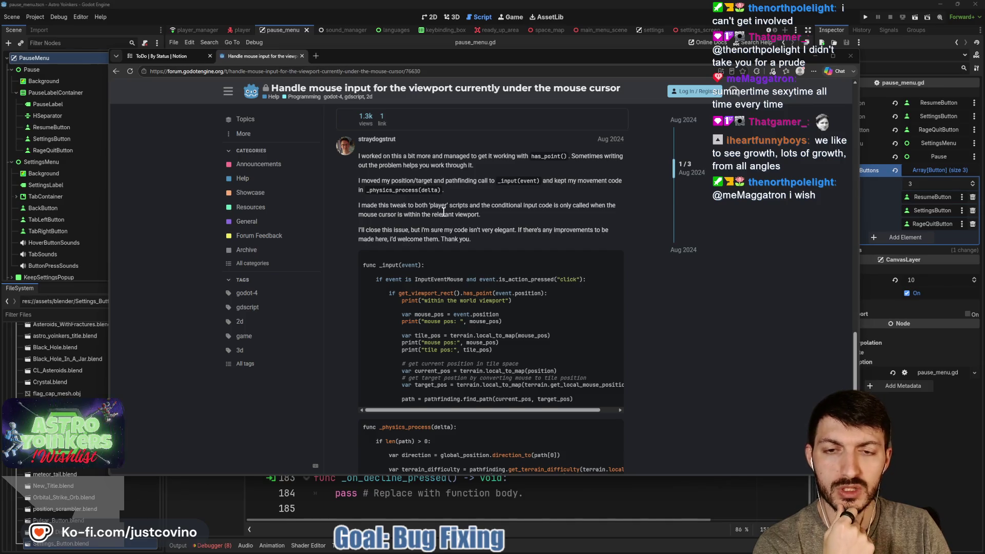
pyautogui.scroll(-1, 443, 212)
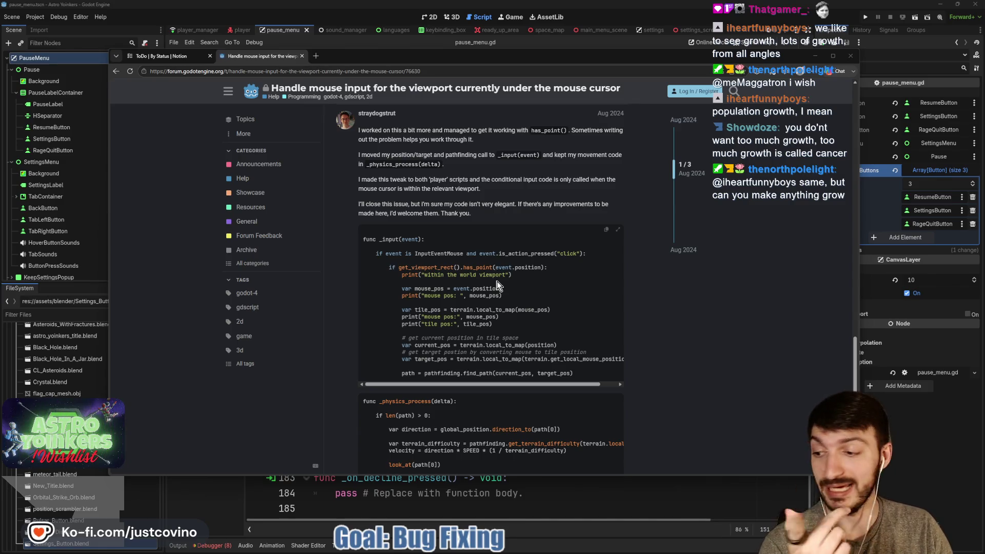
# - Scroll through the forum thread to read the get_viewport_rect().has_point() solution post
pyautogui.scroll(-3, 497, 286)
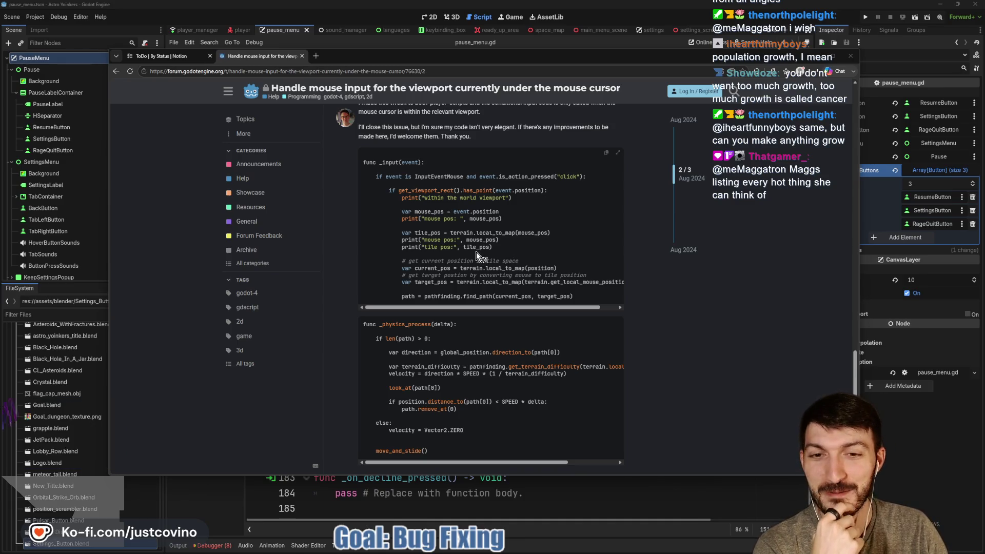
pyautogui.scroll(2, 506, 258)
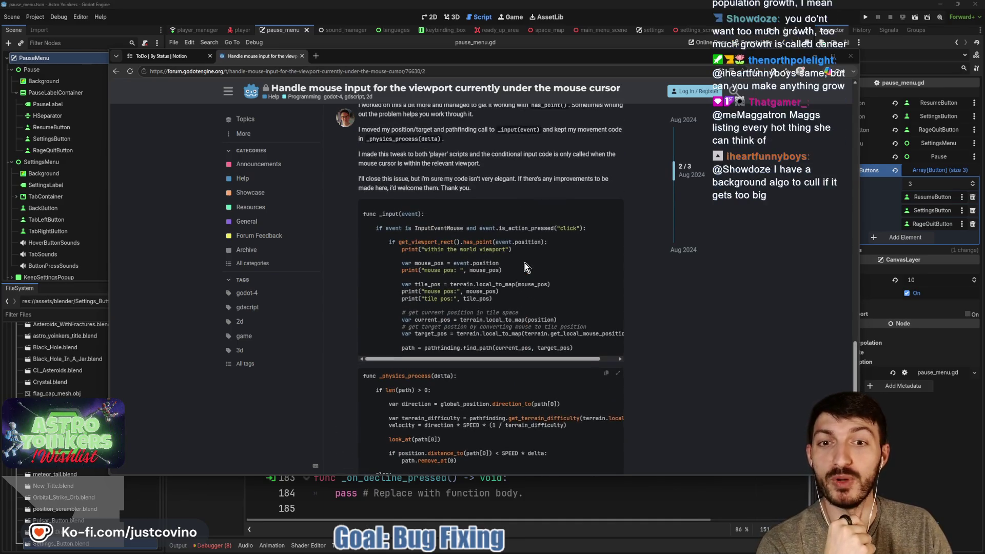
pyautogui.scroll(-3, 516, 251)
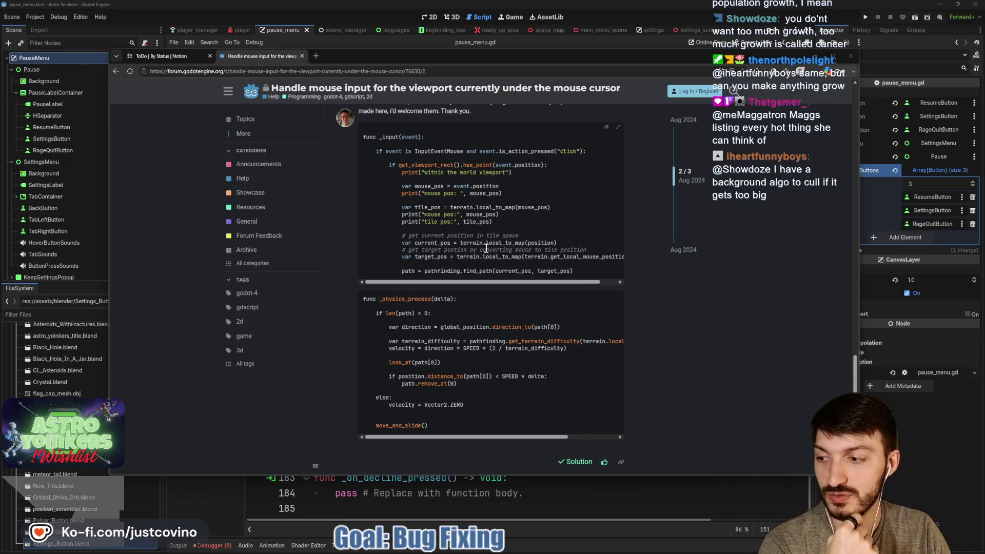
pyautogui.scroll(-2, 485, 249)
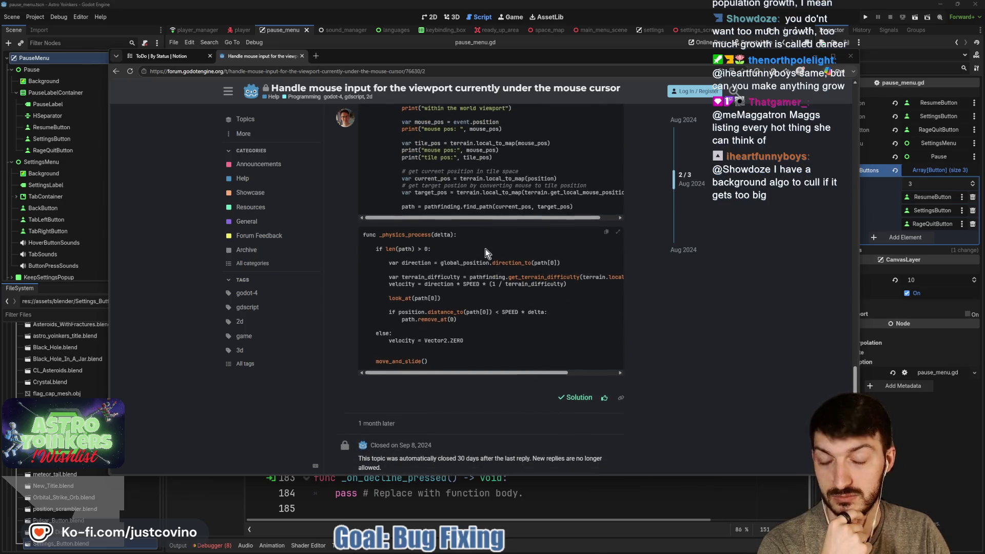
pyautogui.scroll(3, 485, 248)
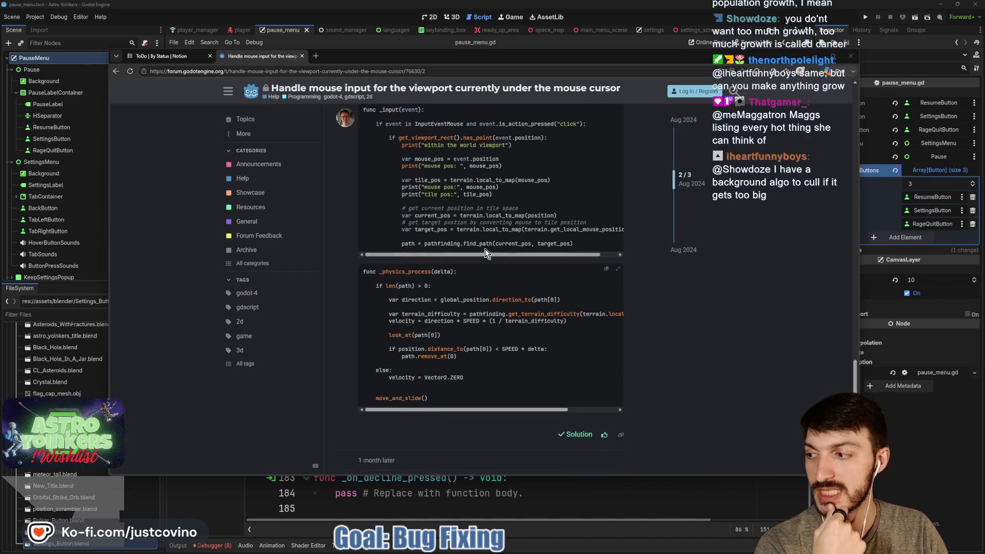
pyautogui.scroll(4, 485, 249)
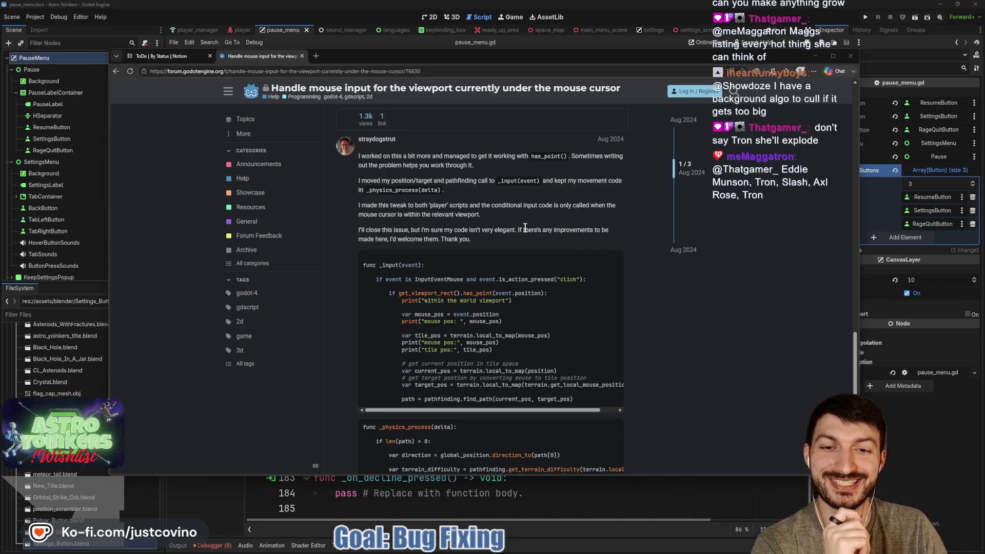
pyautogui.scroll(-2, 523, 230)
pyautogui.scroll(2, 488, 193)
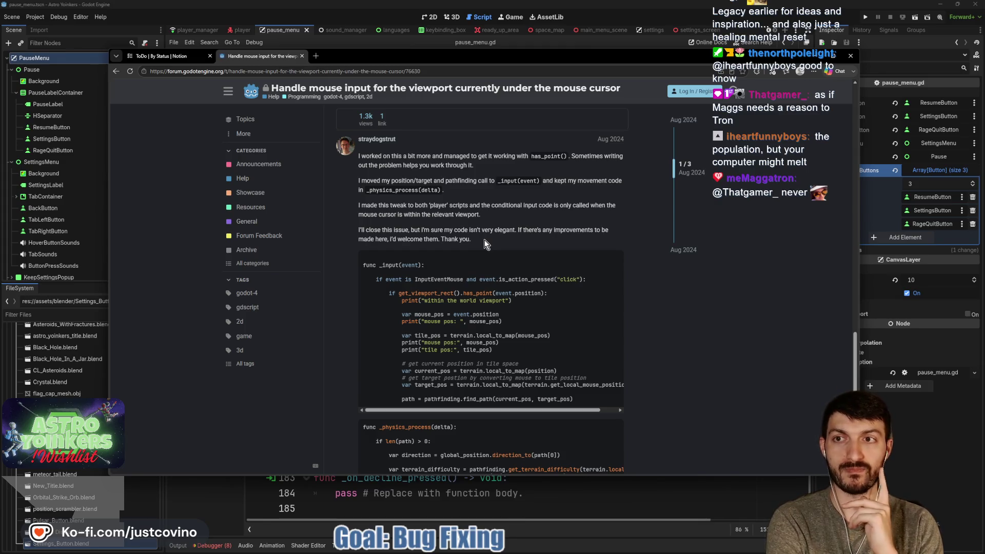
# - Browse the Astro Yoinkers ToDo board, previewing the New Flag Capture Mechanic and Try out SUCC cards
pyautogui.click(163, 57)
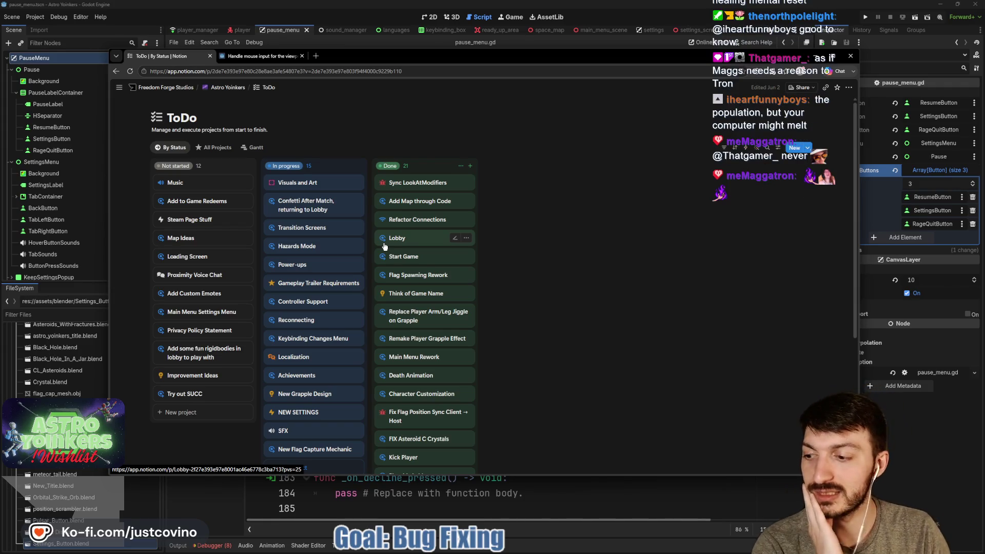
pyautogui.scroll(-2, 385, 247)
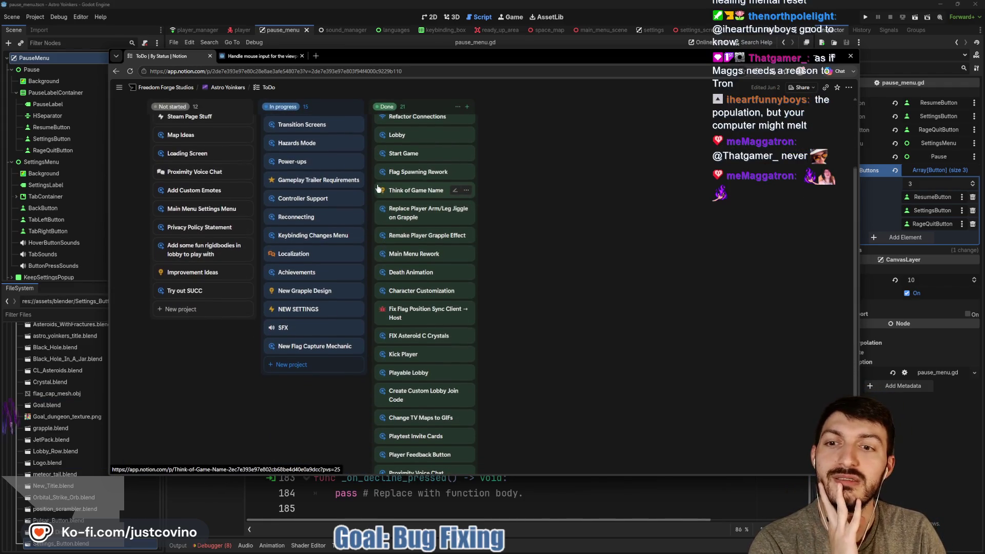
pyautogui.scroll(-1, 378, 189)
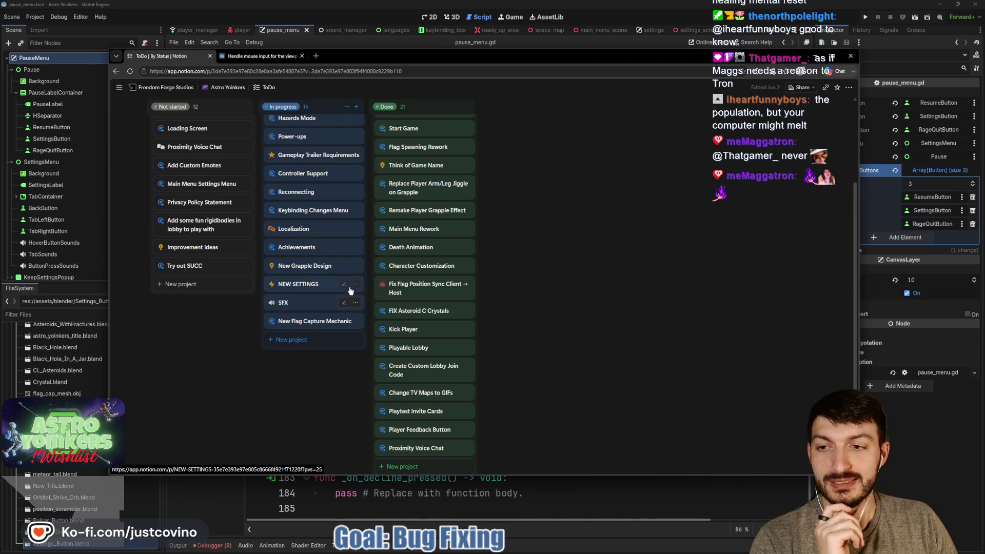
pyautogui.scroll(3, 349, 291)
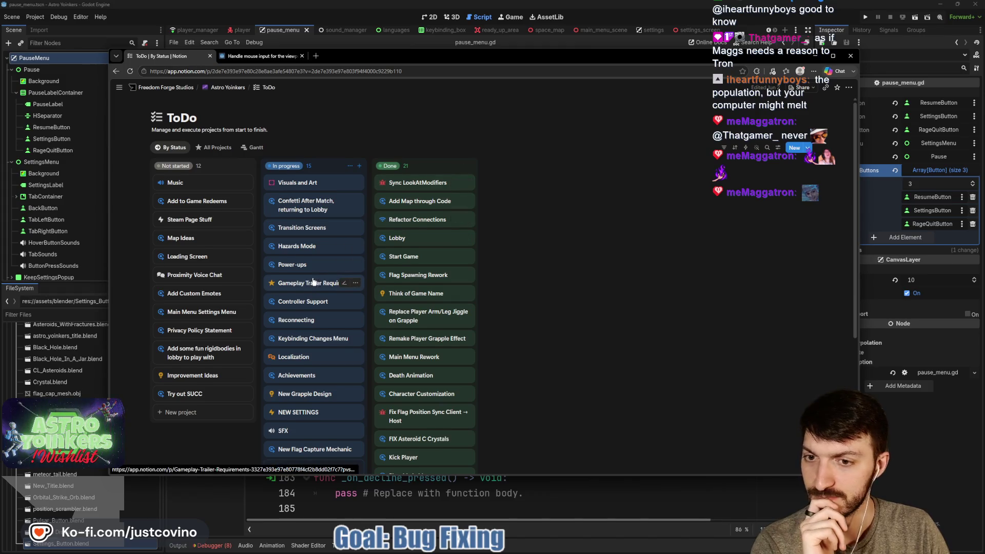
pyautogui.scroll(-4, 314, 281)
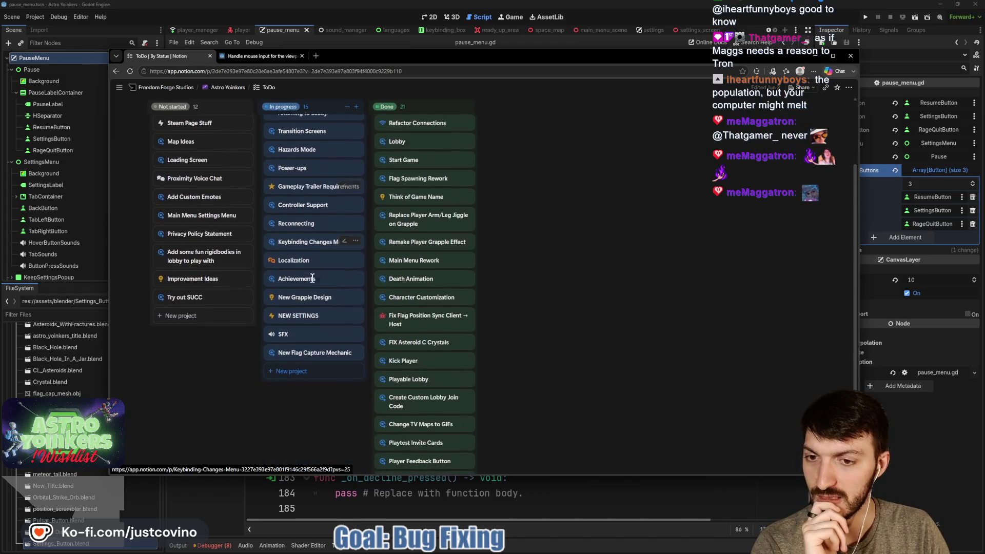
pyautogui.click(318, 347)
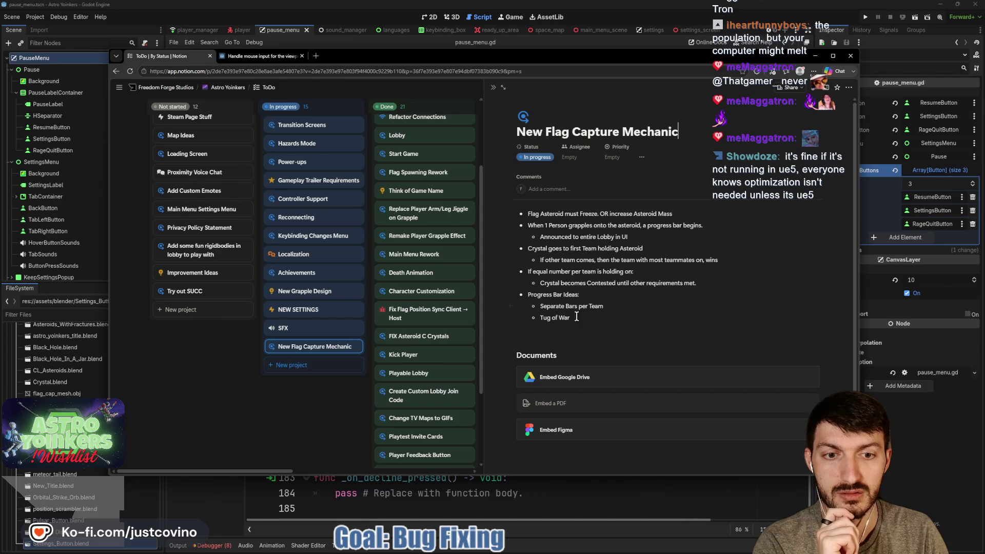
pyautogui.click(308, 415)
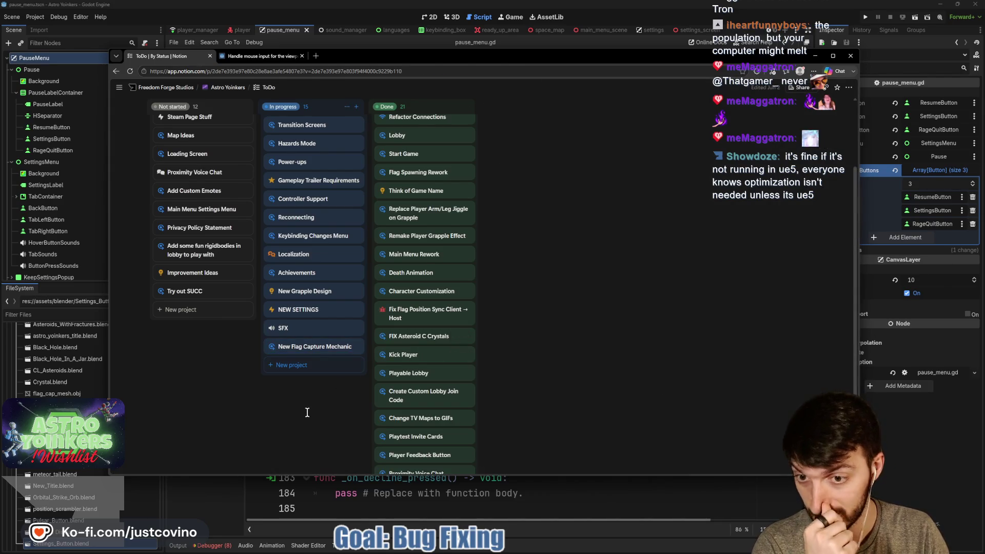
pyautogui.scroll(1, 313, 339)
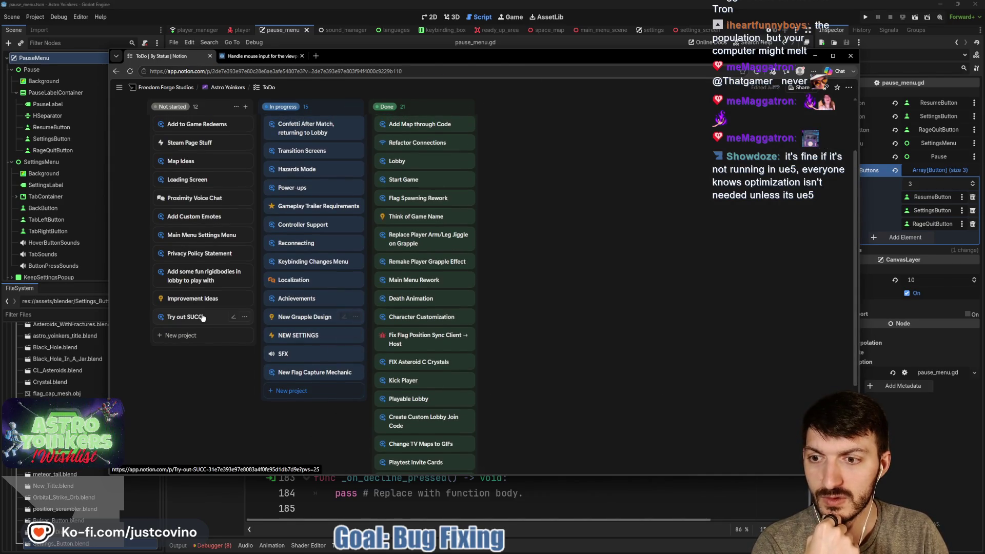
pyautogui.scroll(-1, 231, 308)
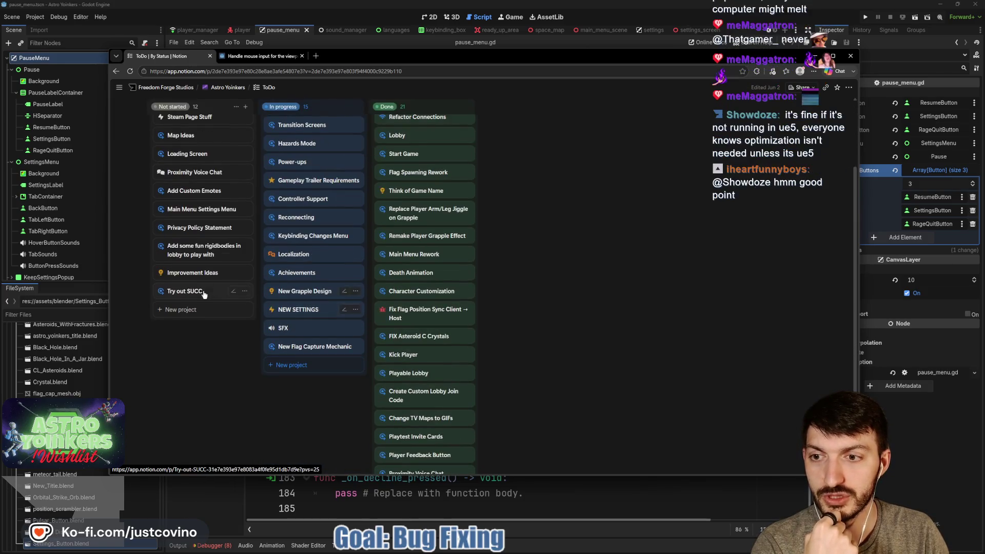
pyautogui.click(204, 292)
pyautogui.press('Escape')
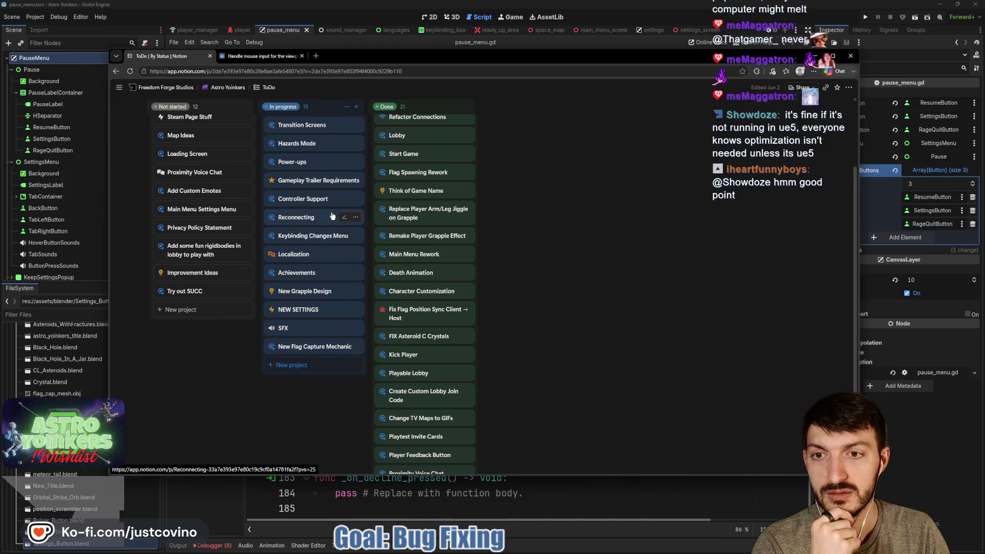
# - Move the Gameplay Trailer Requirements card into Done and return to the forum thread
pyautogui.moveTo(326, 185); pyautogui.dragTo(440, 163)
pyautogui.moveTo(435, 153); pyautogui.dragTo(434, 154)
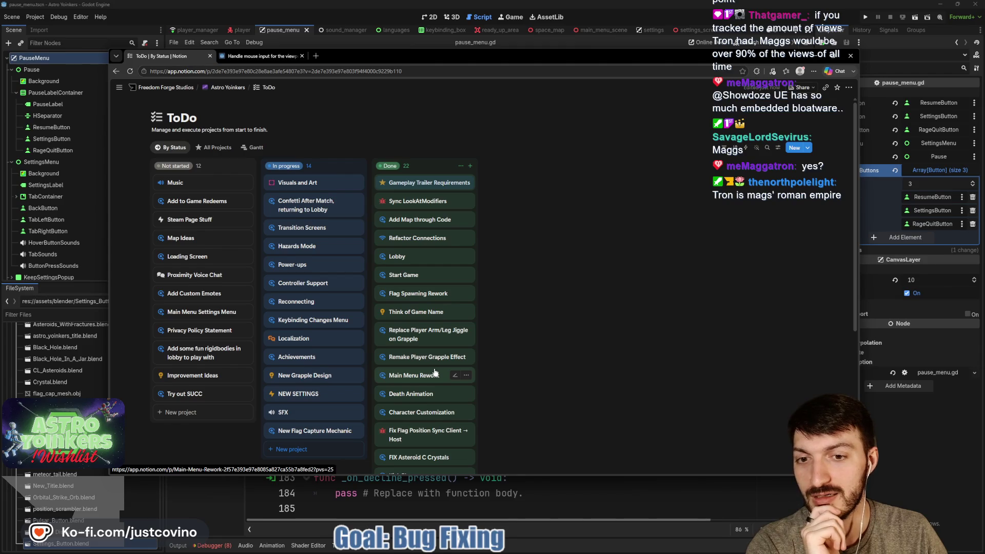
pyautogui.scroll(-3, 462, 364)
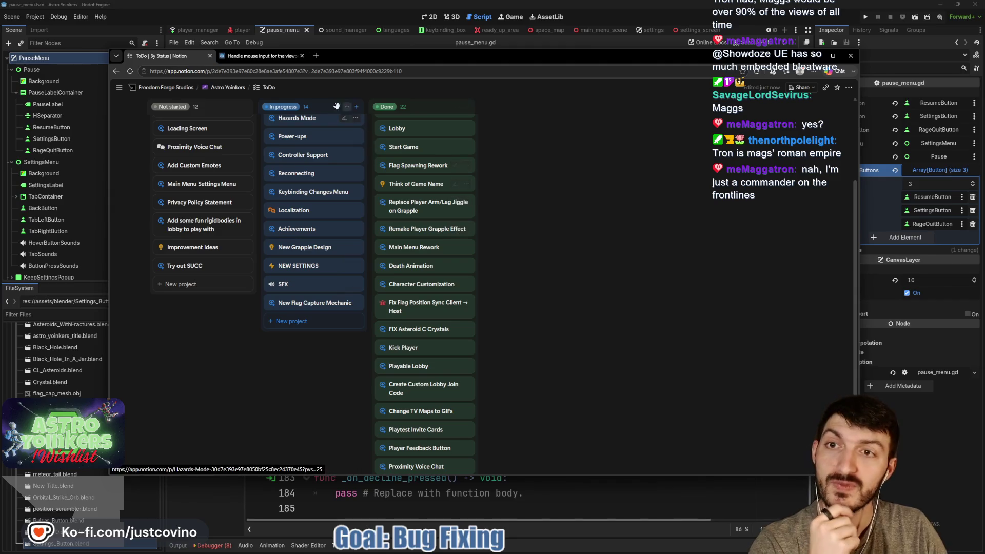
pyautogui.click(277, 57)
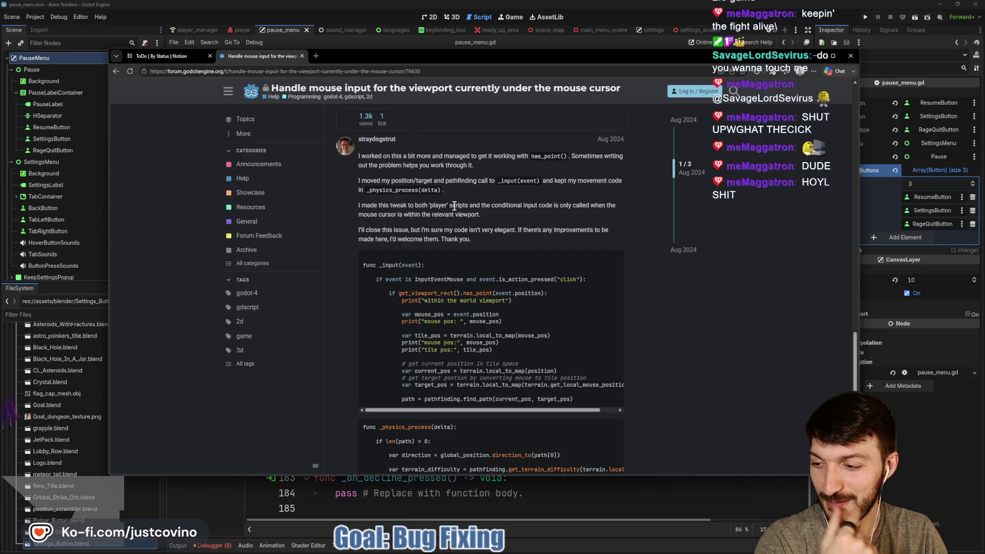
# - Scroll through the rest of the viewport mouse-input forum thread
pyautogui.scroll(-2, 455, 207)
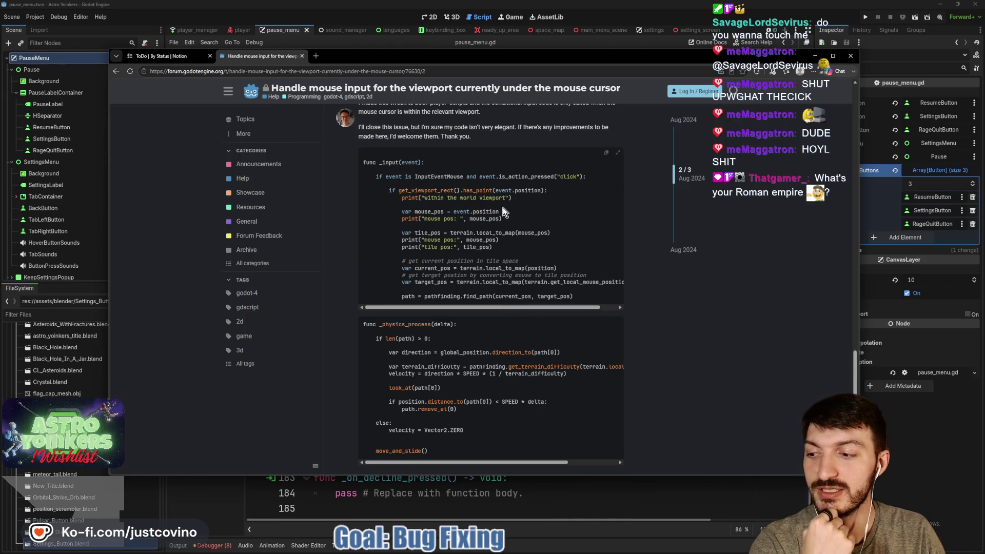
pyautogui.scroll(-1, 502, 208)
pyautogui.scroll(-4, 503, 207)
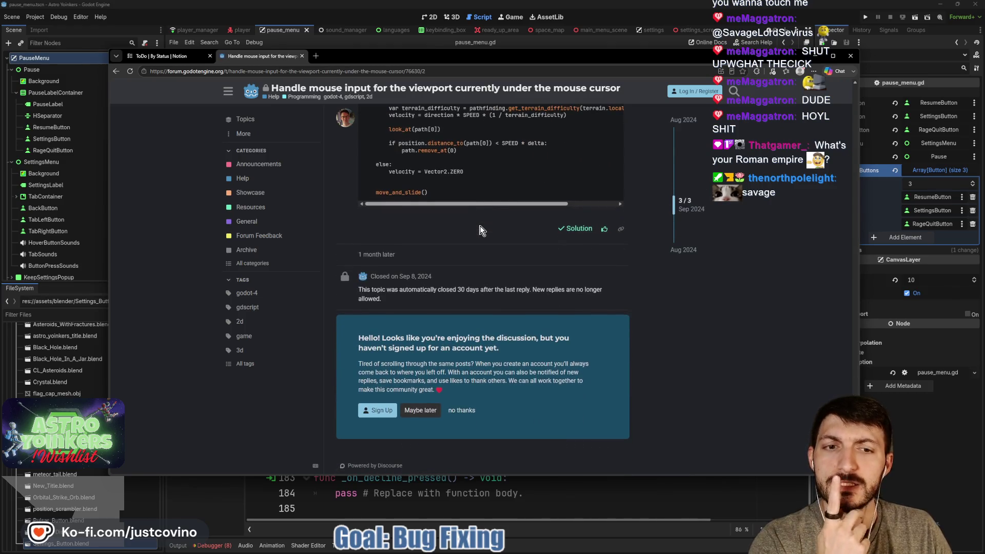
pyautogui.scroll(10, 480, 233)
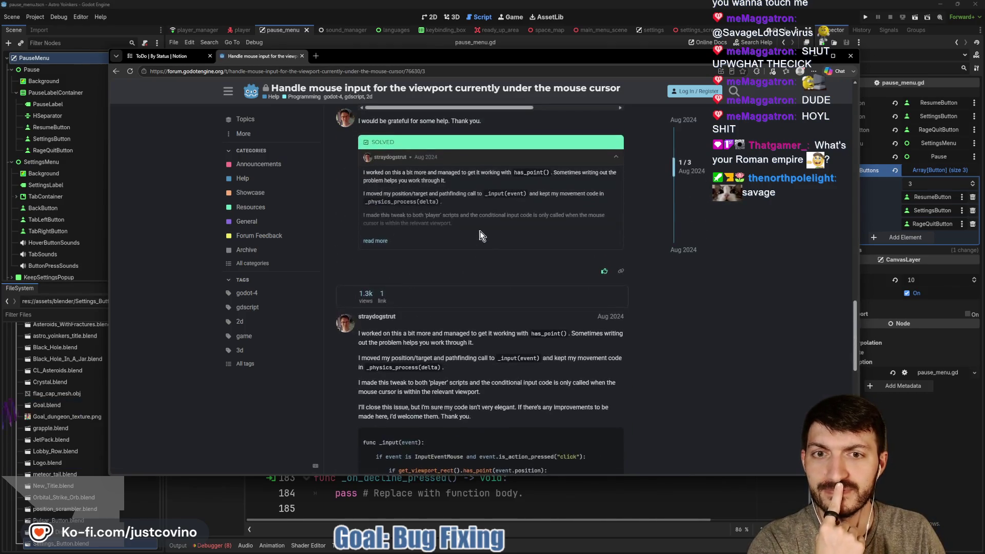
pyautogui.scroll(7, 495, 231)
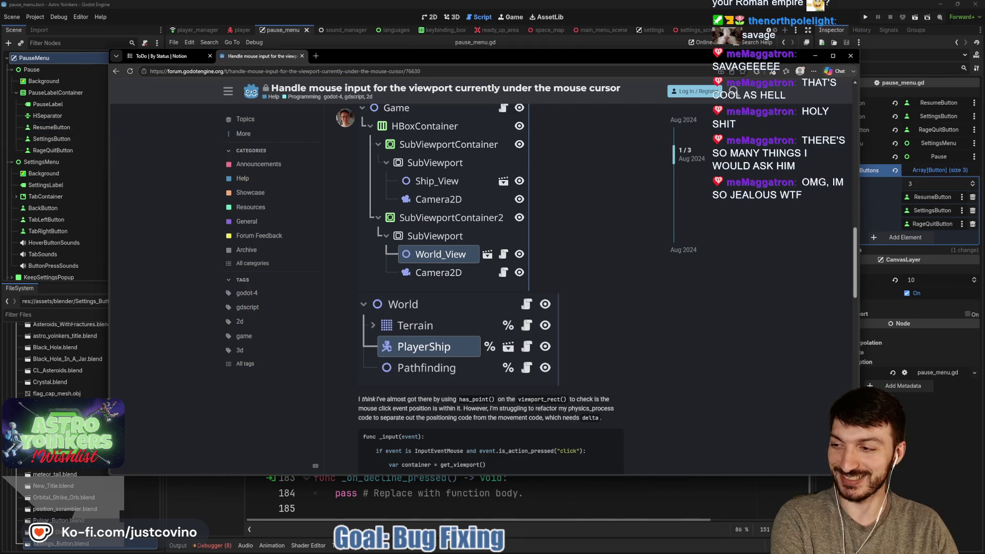
# - Close the Twitch chat popout and the browser, leaving pause_menu.gd showing in Godot
pyautogui.moveTo(213, 94); pyautogui.dragTo(256, 83)
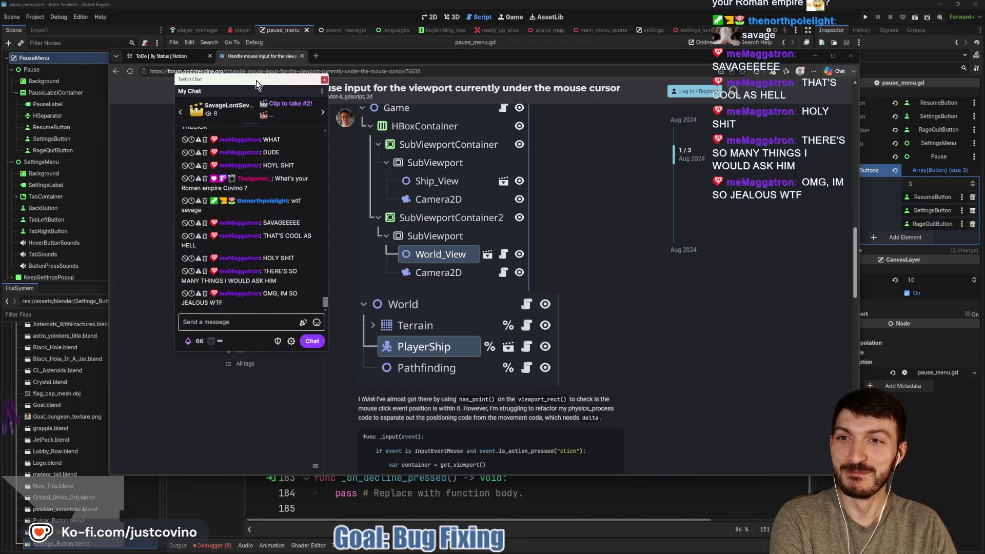
pyautogui.click(324, 80)
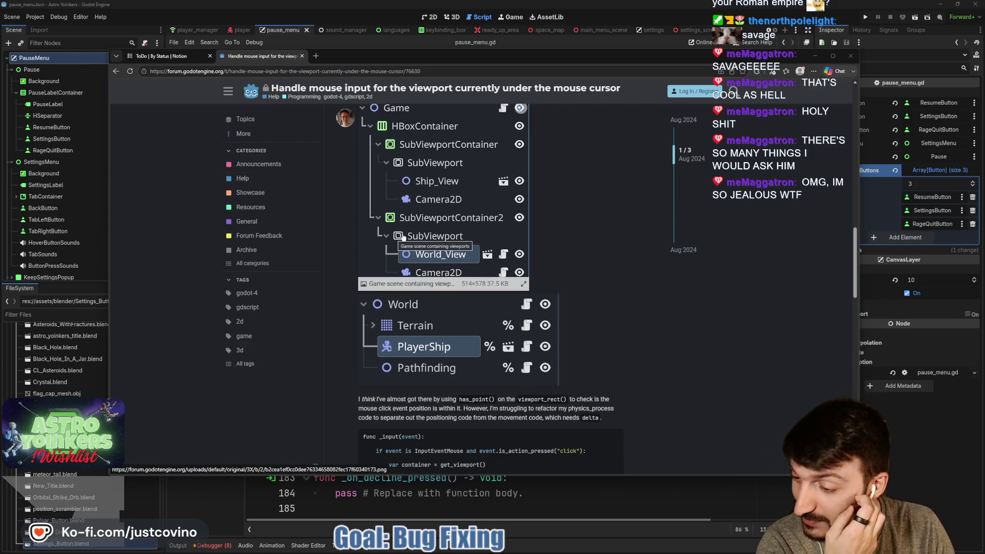
pyautogui.scroll(5, 465, 229)
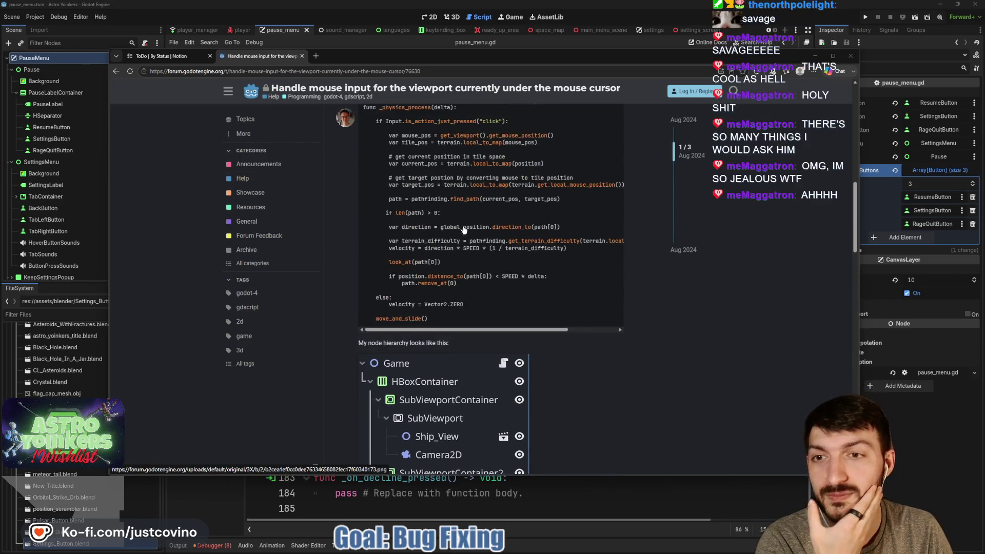
pyautogui.scroll(3, 464, 229)
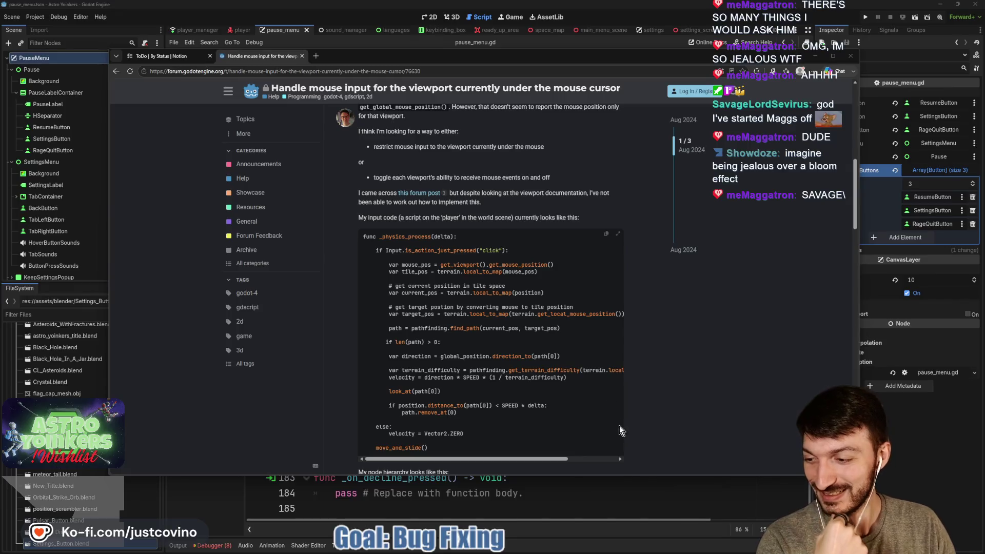
pyautogui.click(816, 56)
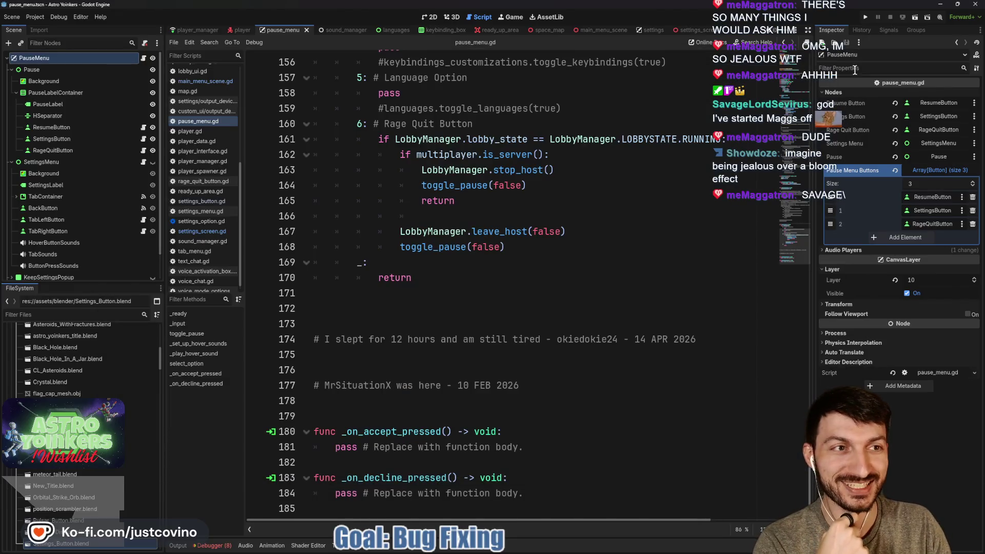
# - Run Astro Yoinkers in a single game window enlarged to 1630x916 and host a private lobby
pyautogui.click(867, 19)
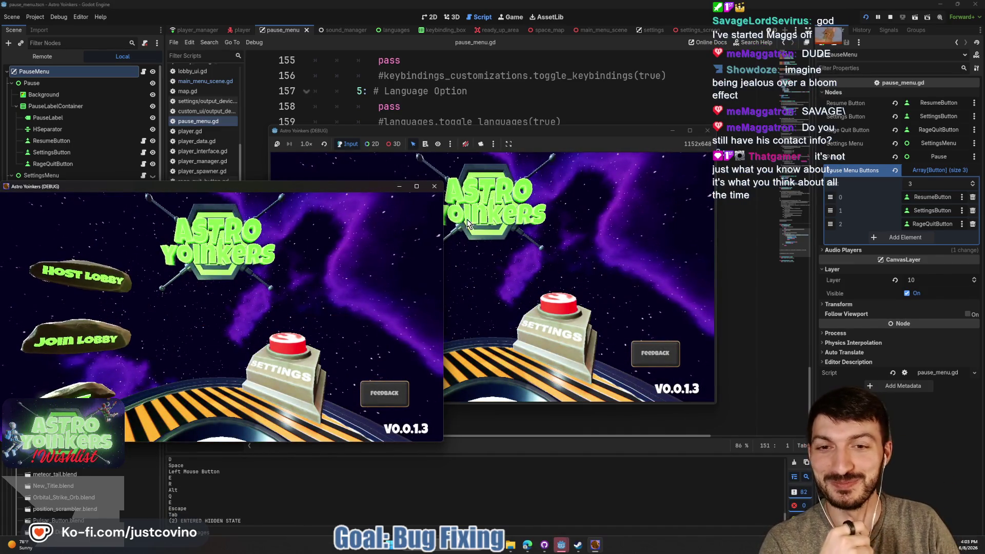
pyautogui.click(435, 188)
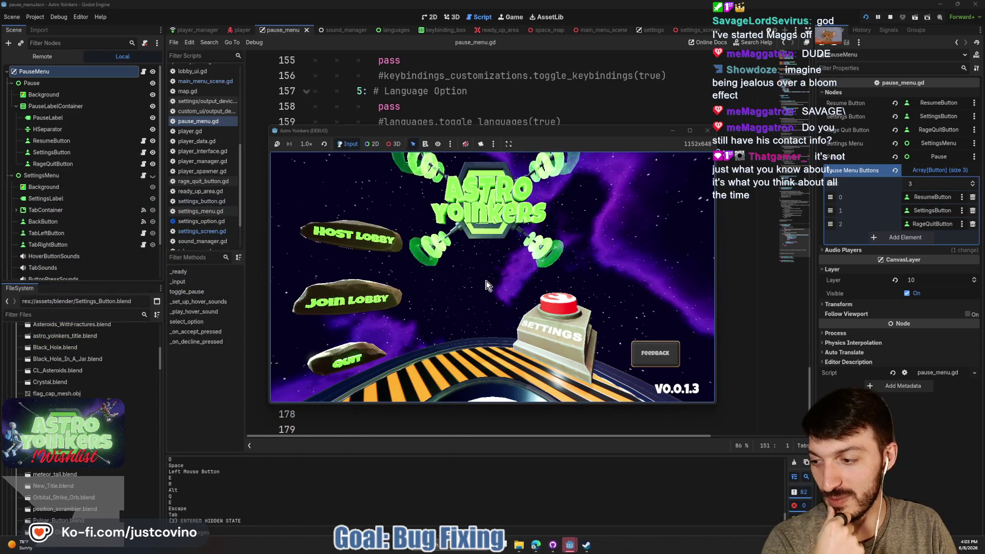
pyautogui.moveTo(545, 131); pyautogui.dragTo(509, 89)
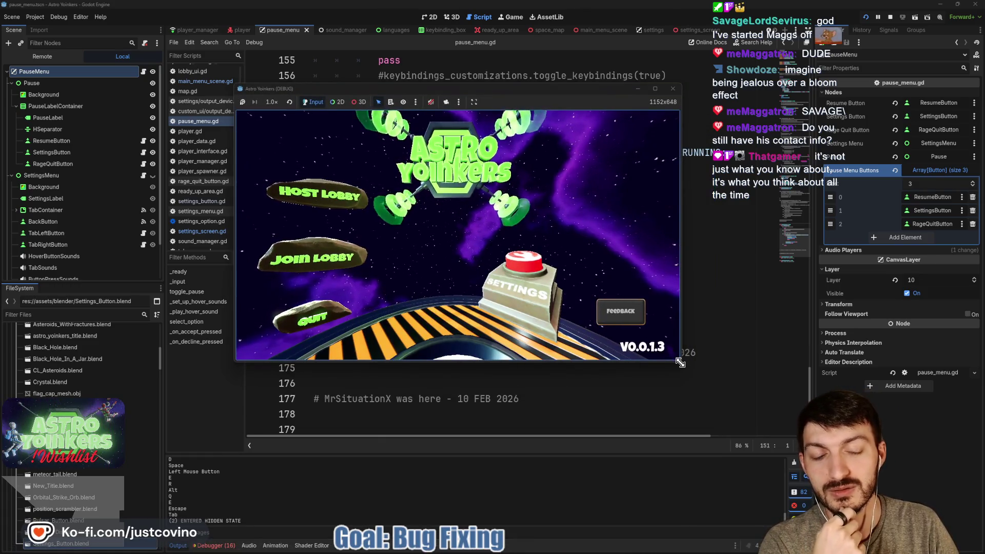
pyautogui.moveTo(680, 362)
pyautogui.mouseDown()
pyautogui.moveTo(714, 404)
pyautogui.moveTo(864, 474)
pyautogui.mouseUp()
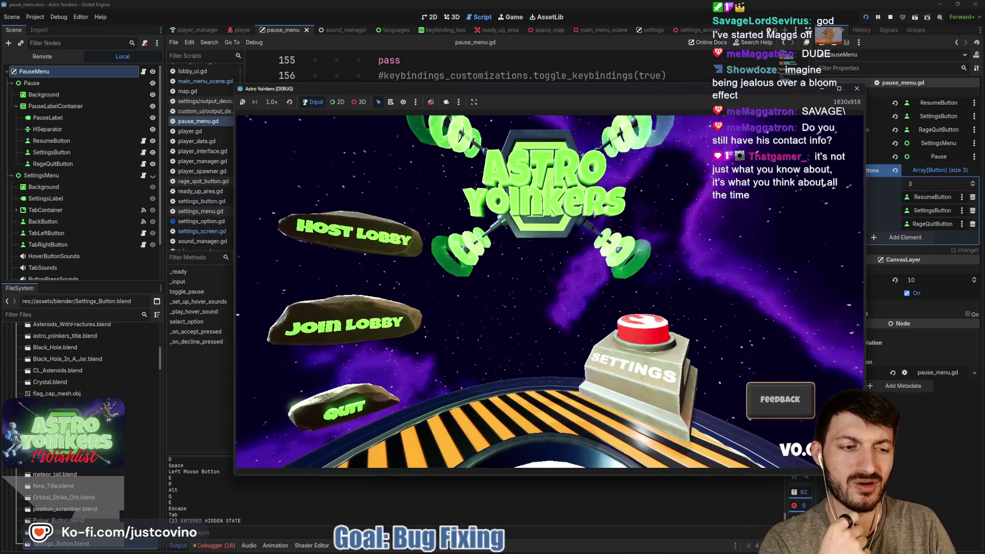
pyautogui.moveTo(628, 88); pyautogui.dragTo(558, 63)
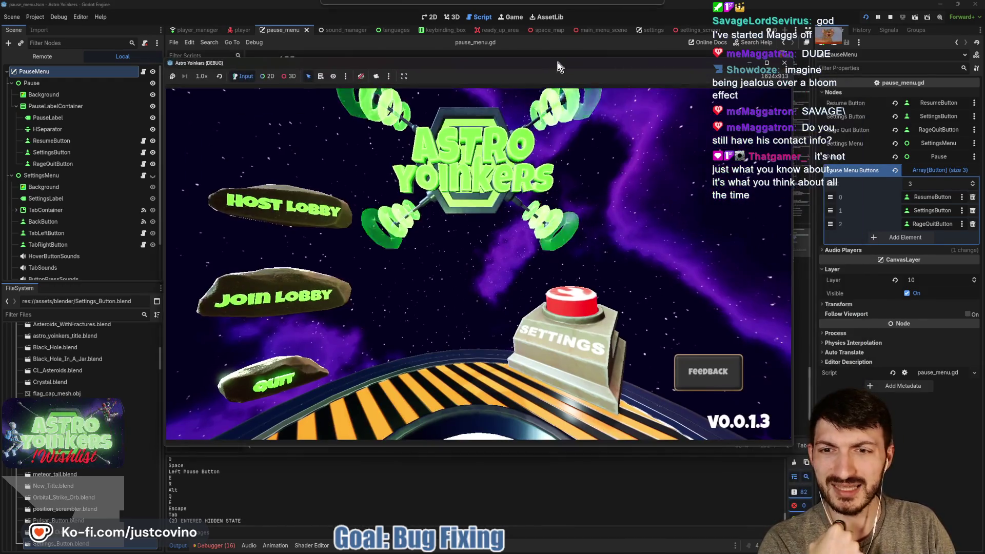
pyautogui.click(282, 205)
pyautogui.click(416, 224)
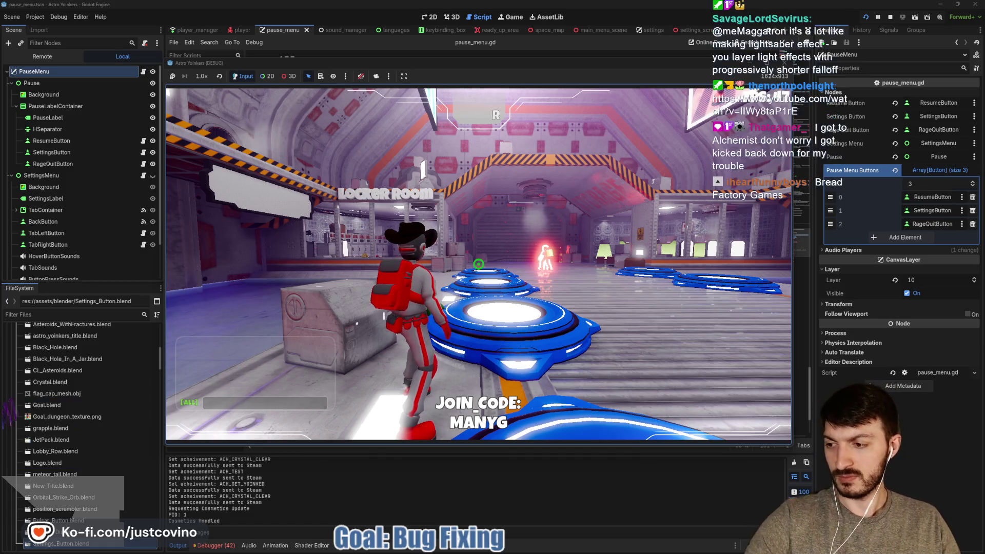
# - Open the in-game Pause Menu with Escape once the locker room lobby has loaded
pyautogui.press('Escape')
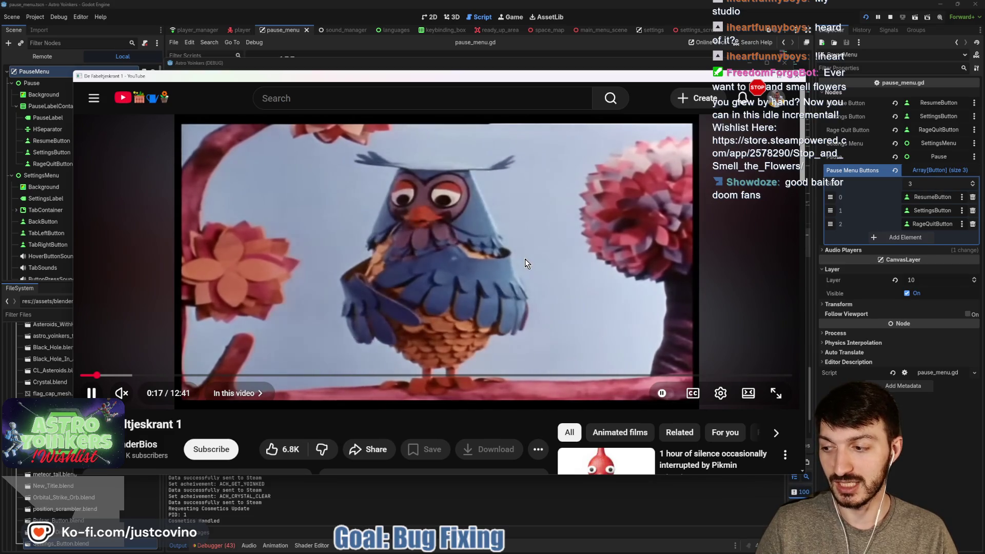
# - Close the 'De Fabeltjeskrant 1' YouTube window to reveal the paused game's Pause Menu
pyautogui.click(794, 78)
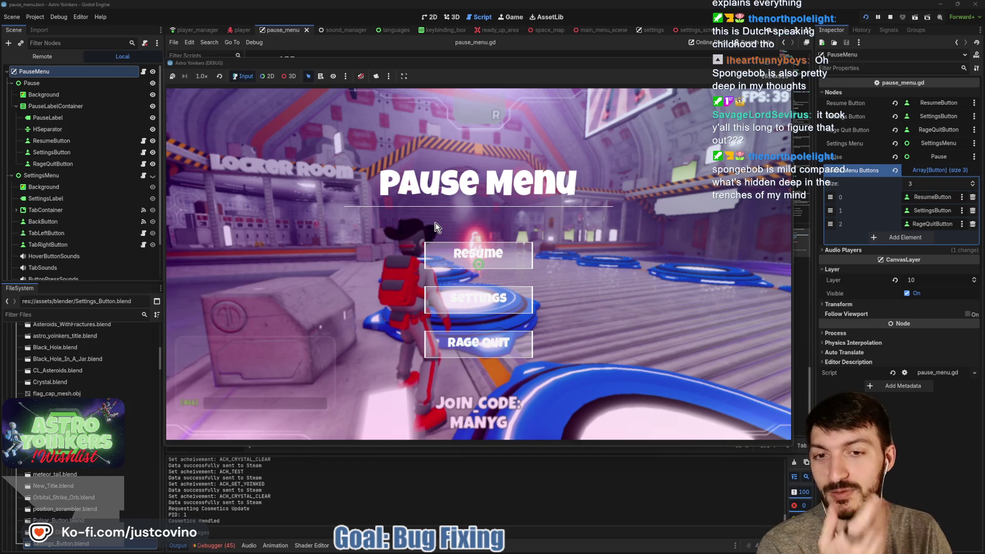
# - Resume the game and run around the lobby with W, A and E past the crates
pyautogui.click(468, 257)
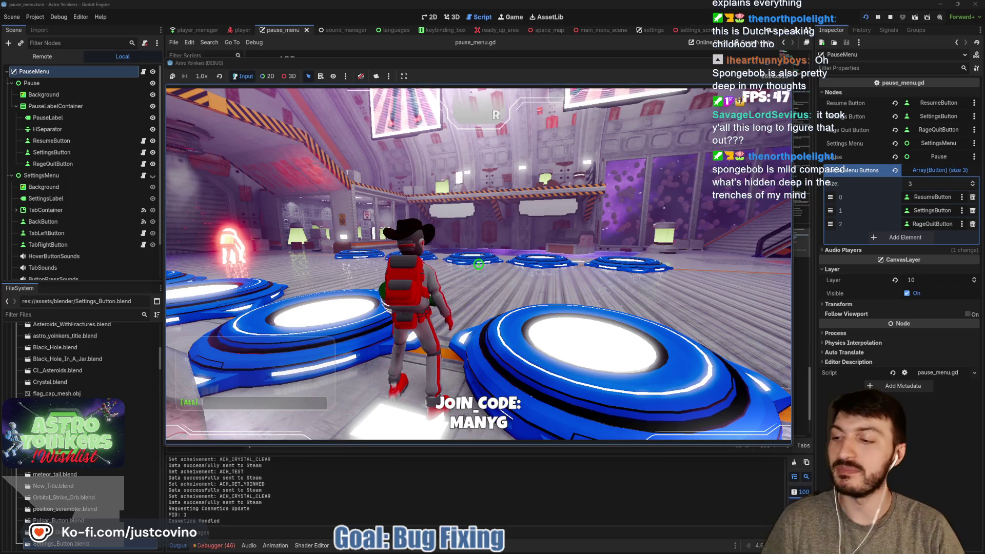
pyautogui.press('w')
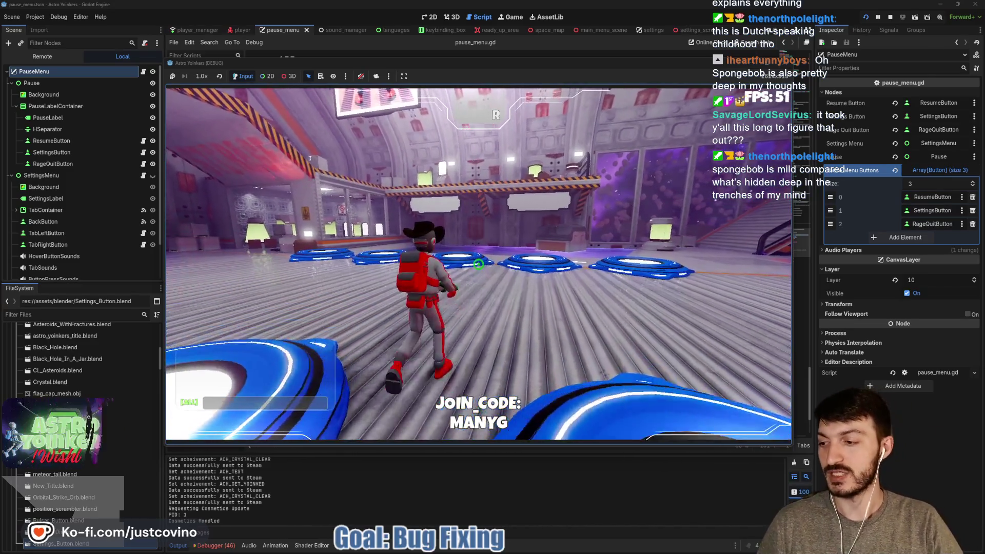
pyautogui.press('a')
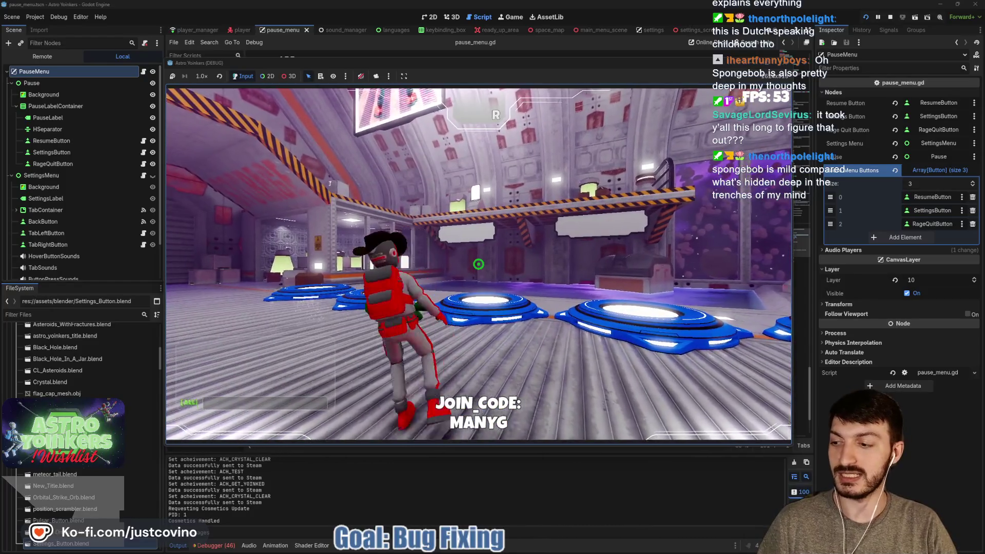
pyautogui.press('e')
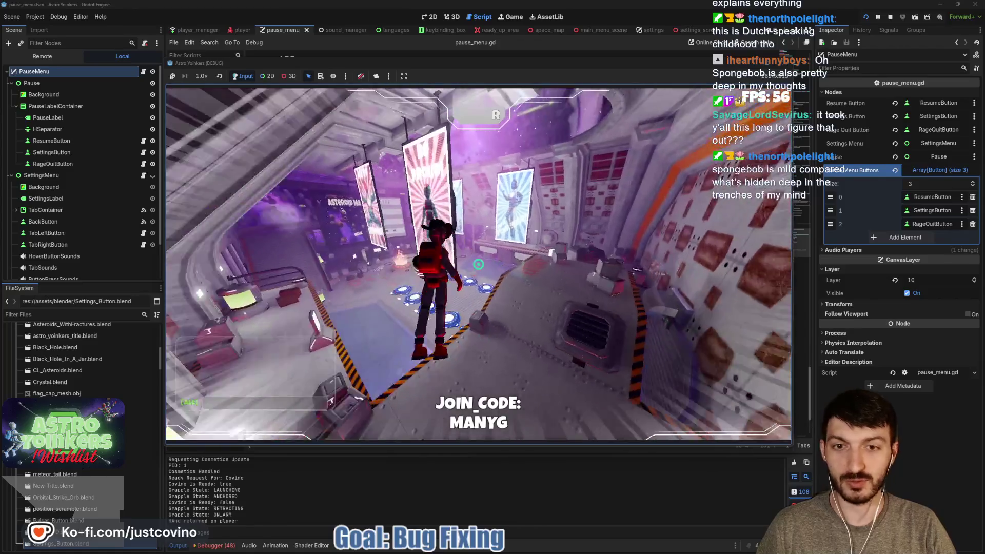
pyautogui.press('w')
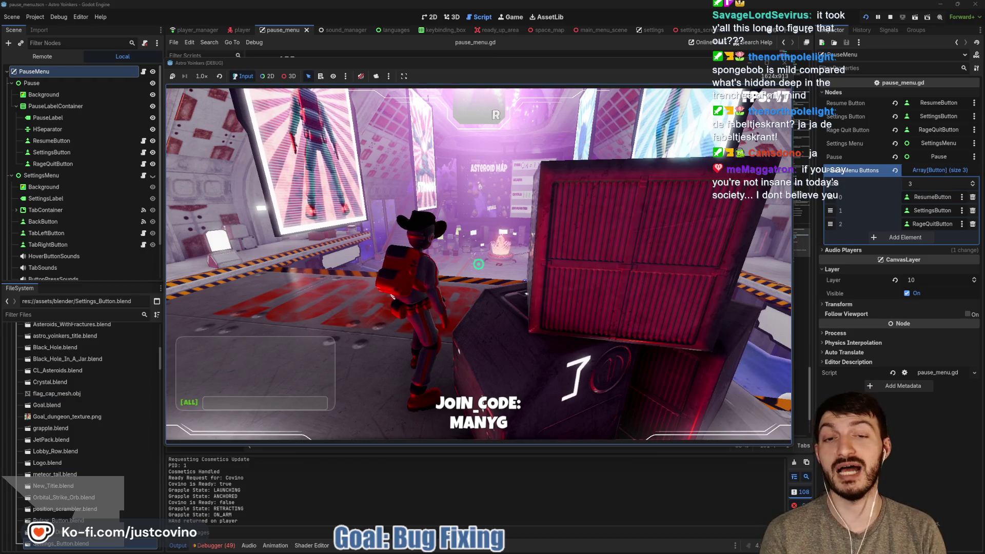
pyautogui.press('w')
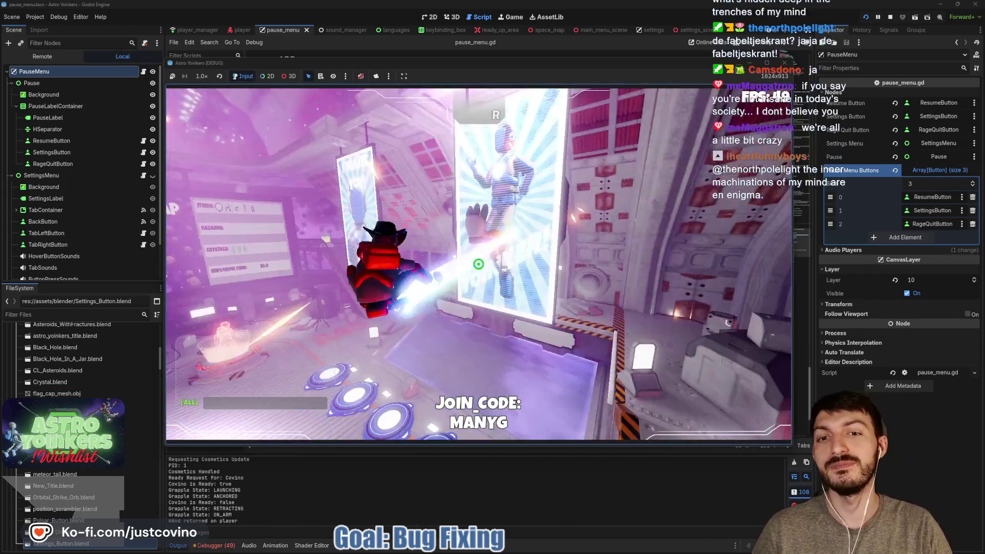
# - Grapple repeatedly across the lobby toward the posters, Asteroid Map, ceiling panels and pink wall
pyautogui.click(478, 263)
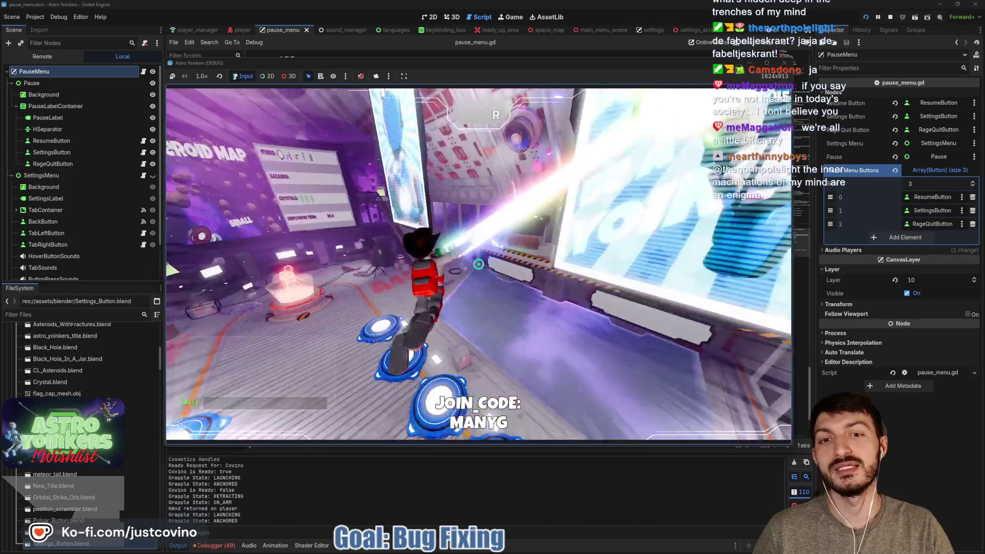
pyautogui.click(478, 264)
pyautogui.click(478, 263)
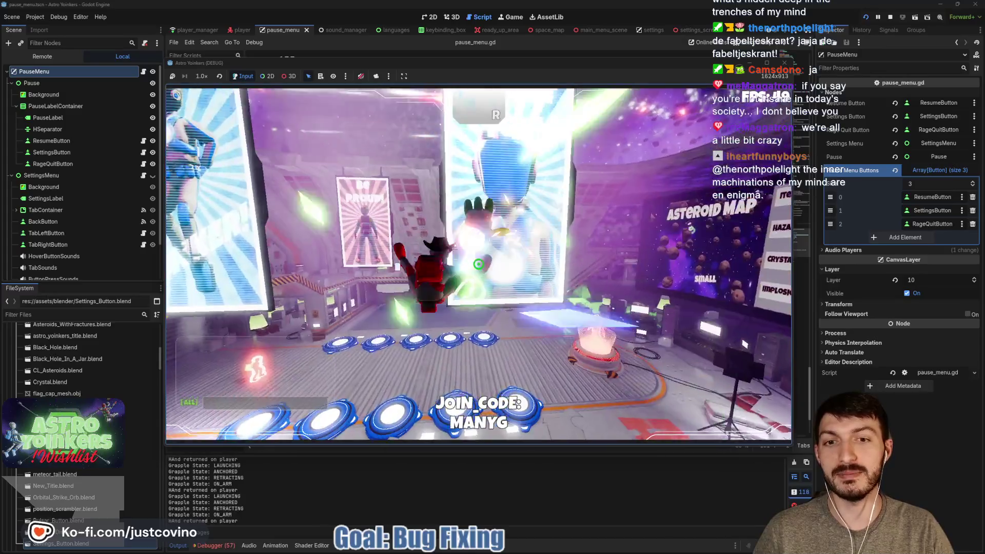
pyautogui.click(478, 264)
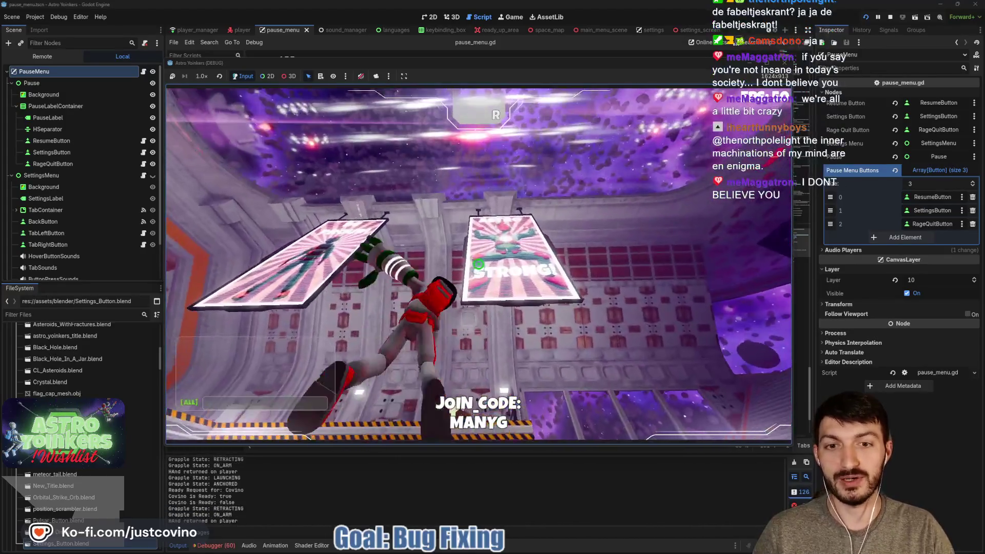
pyautogui.click(478, 264)
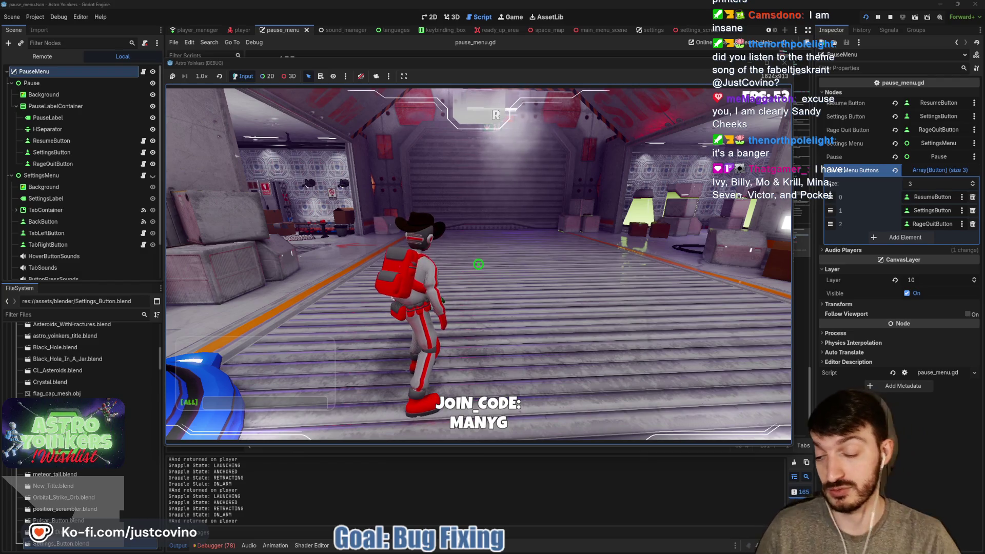
pyautogui.press('w')
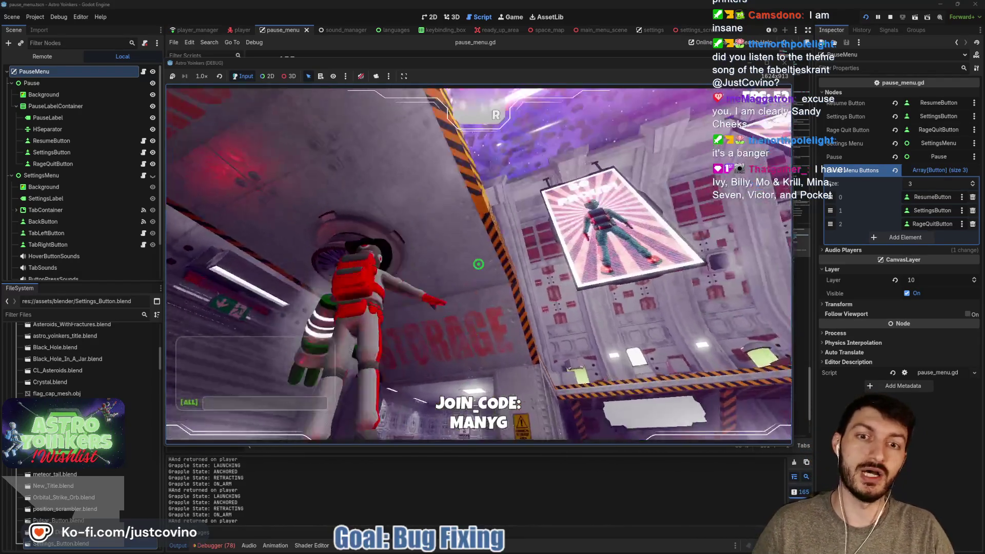
pyautogui.click(479, 264)
pyautogui.click(479, 264)
pyautogui.click(479, 264)
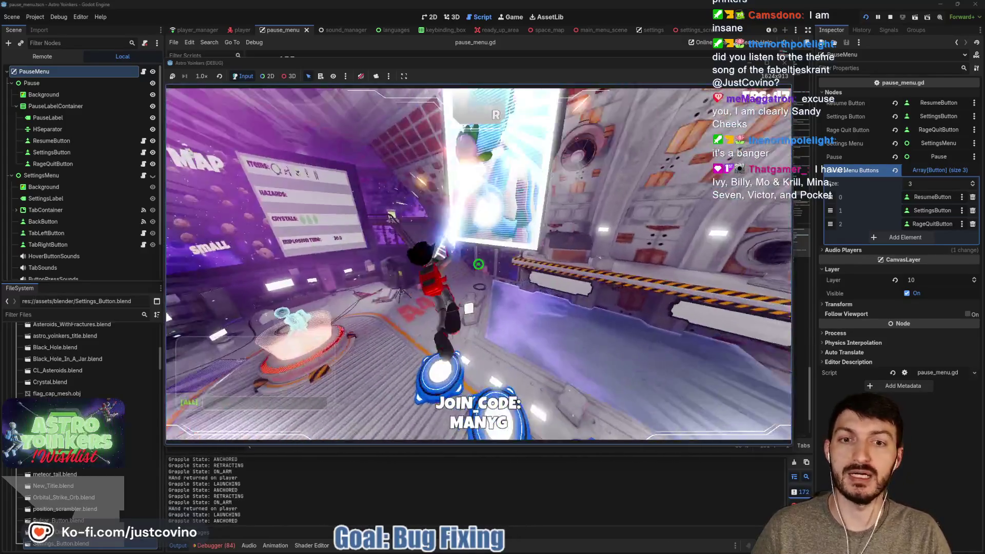
pyautogui.click(478, 265)
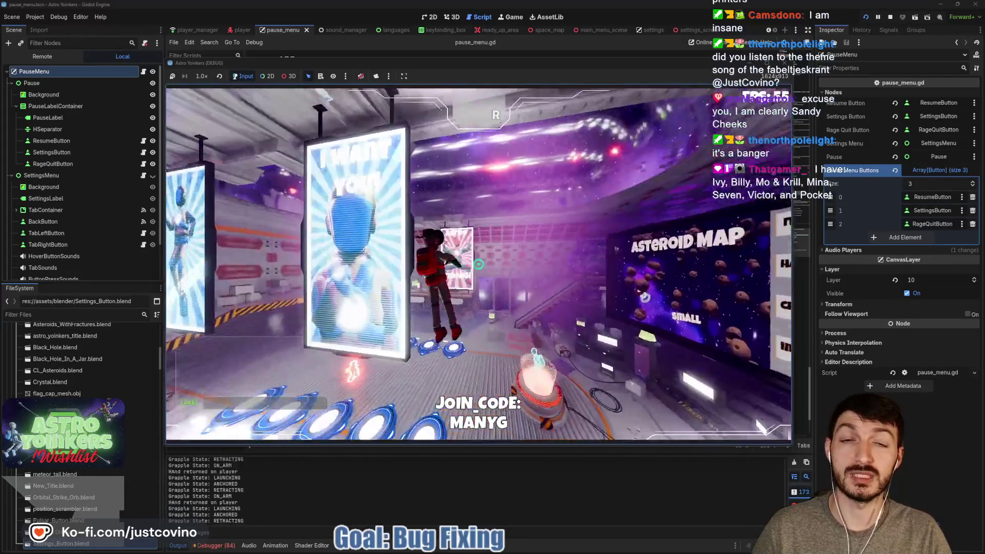
pyautogui.click(479, 264)
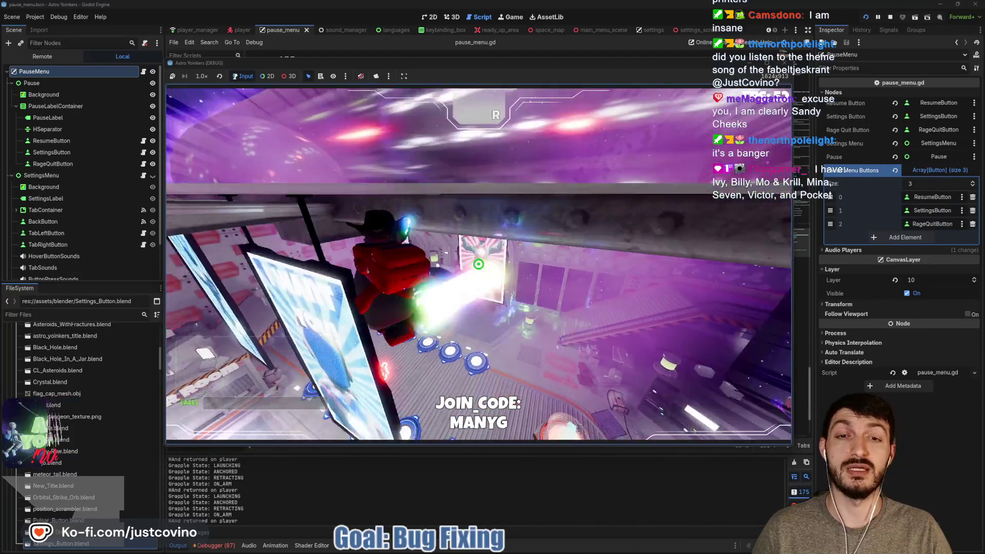
pyautogui.click(479, 264)
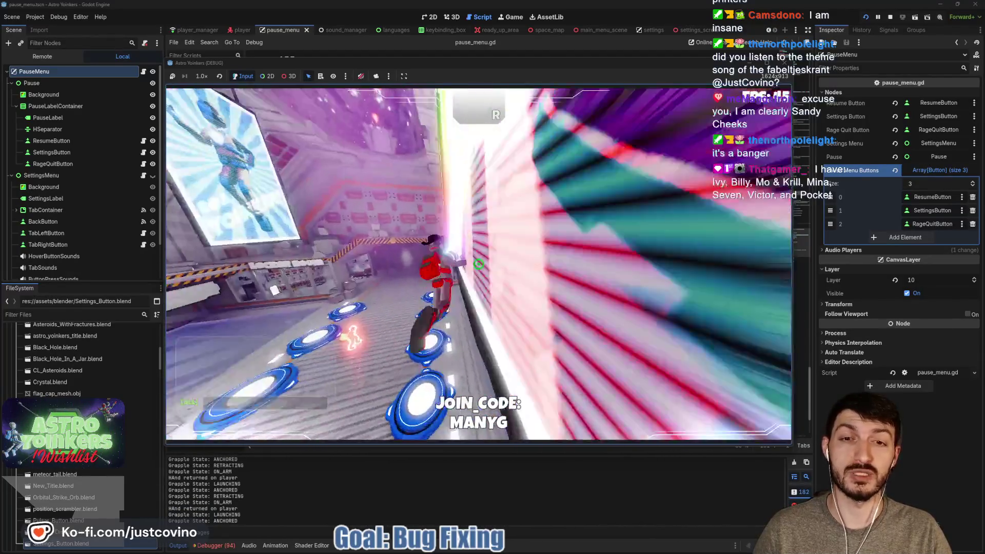
pyautogui.click(479, 264)
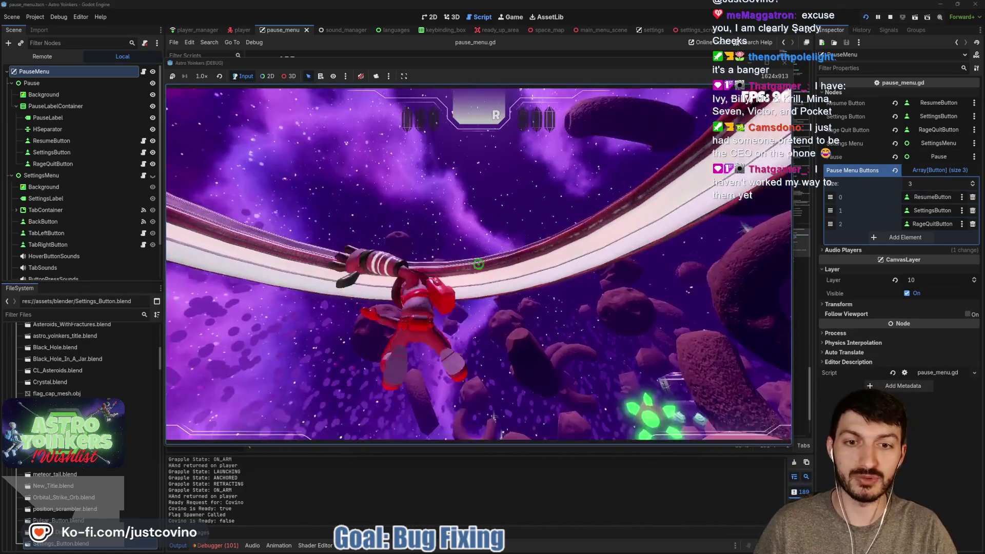
# - Grapple onto asteroids in the asteroid field round, then stop the game with F8
pyautogui.click(478, 264)
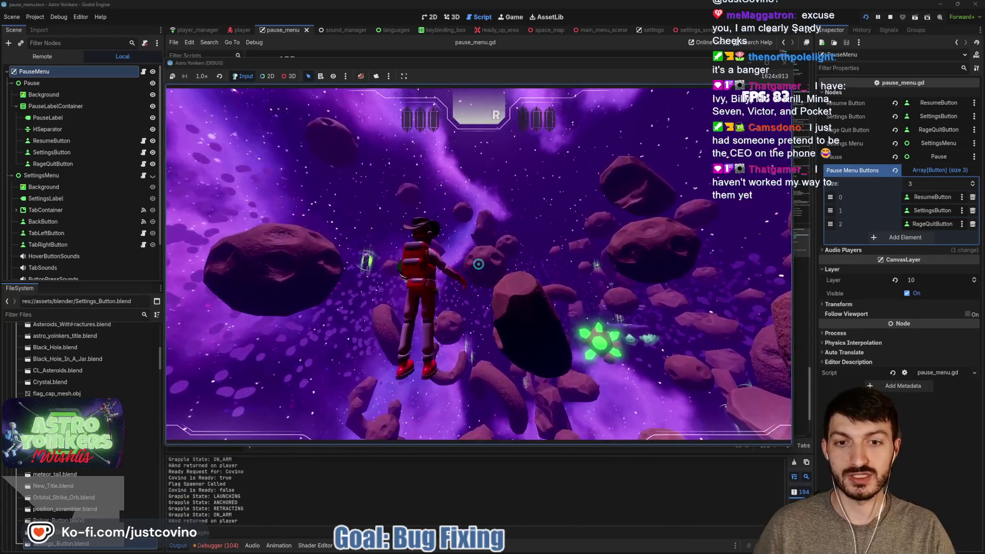
pyautogui.click(478, 264)
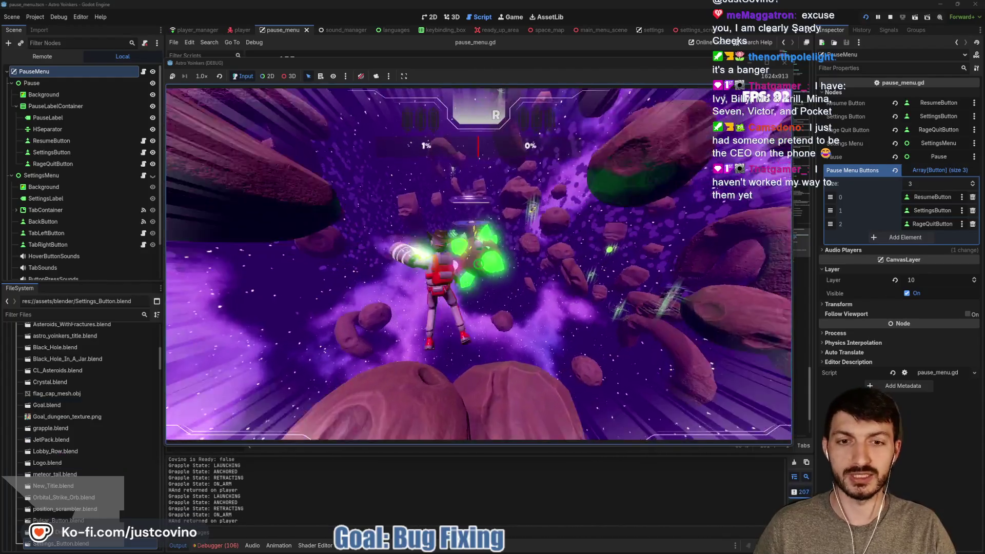
pyautogui.click(478, 264)
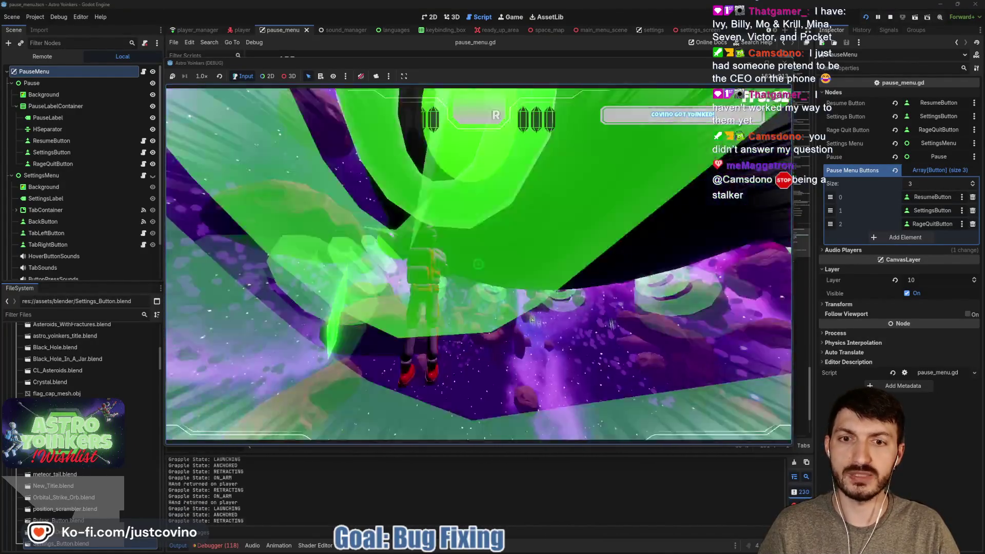
pyautogui.press('F8')
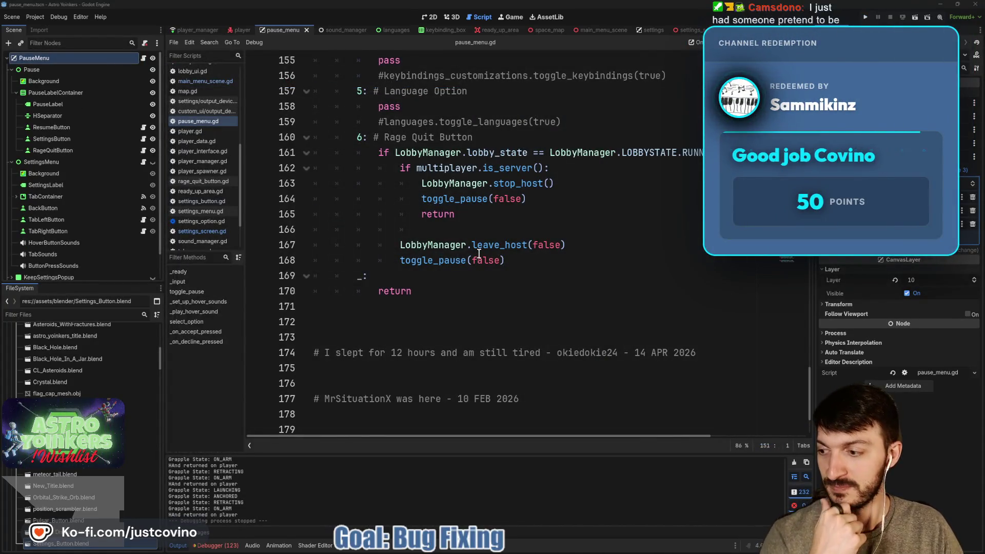
# - Save pause_menu.gd with Ctrl+S, caret resting on empty line 166
pyautogui.moveTo(476, 246)
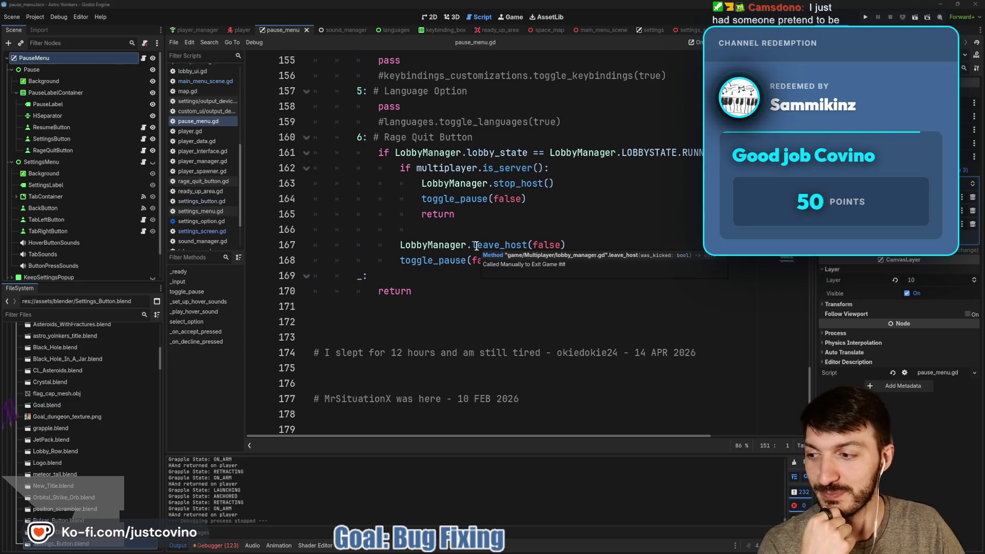
pyautogui.click(468, 216)
pyautogui.click(467, 231)
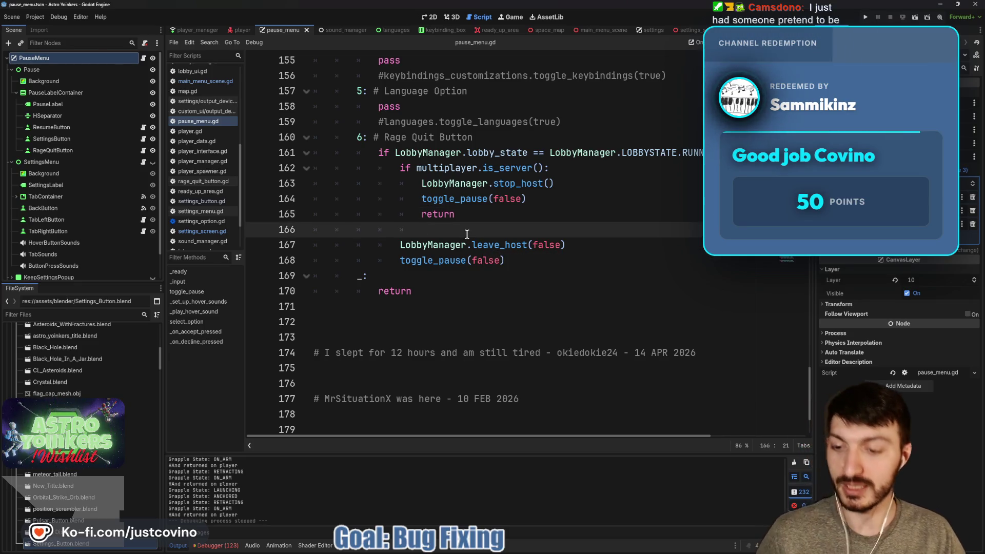
pyautogui.hotkey('ctrl', 's')
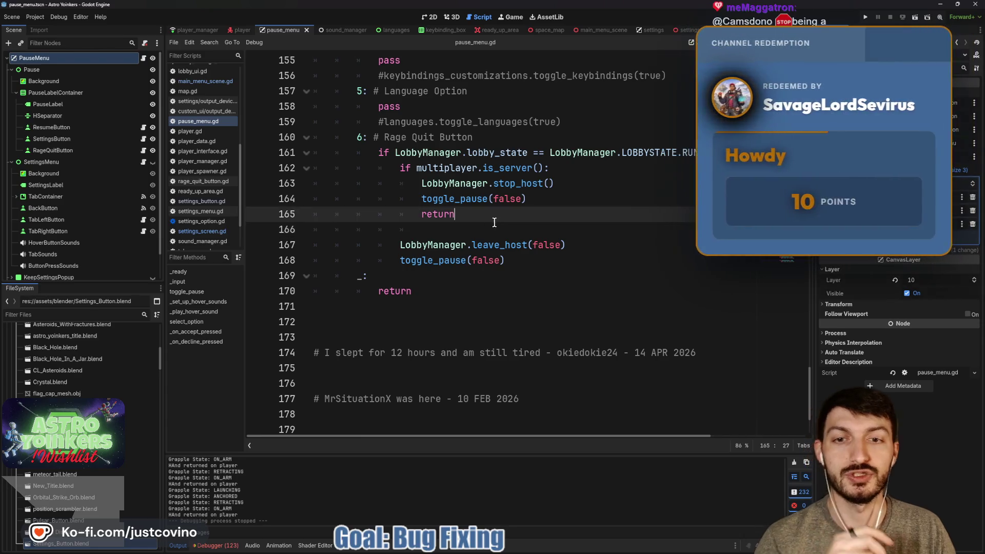
pyautogui.hotkey('ctrl', 's')
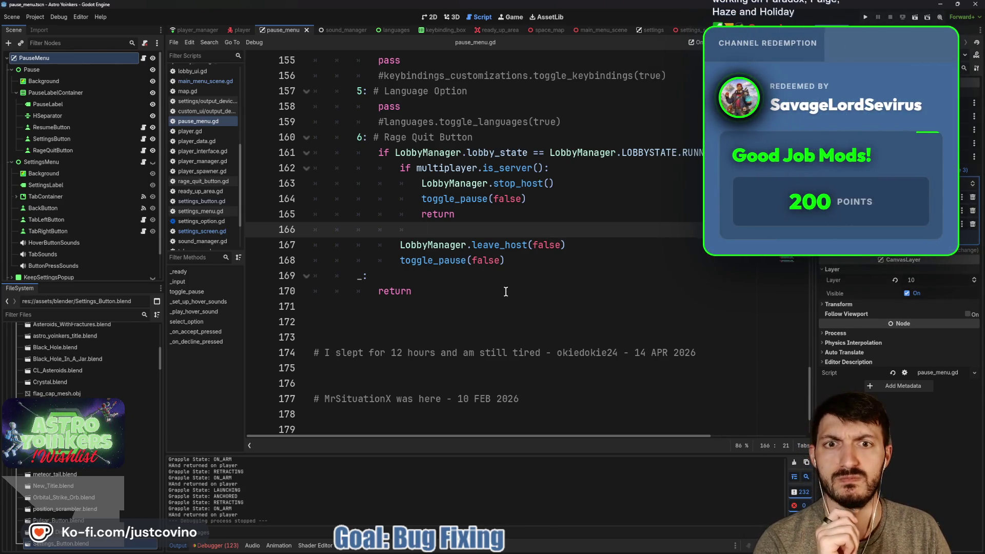
pyautogui.scroll(2, 506, 293)
pyautogui.scroll(1, 506, 293)
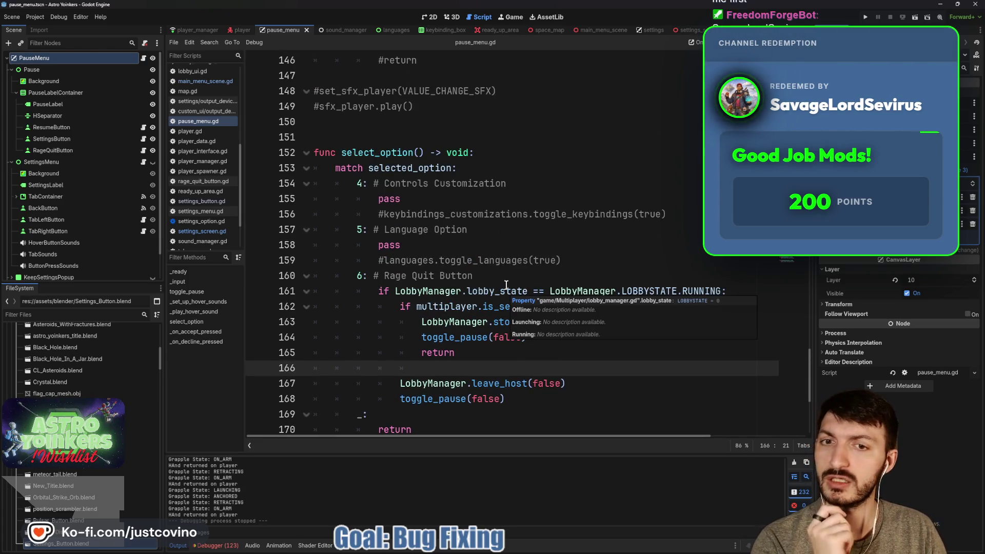
pyautogui.scroll(1, 505, 291)
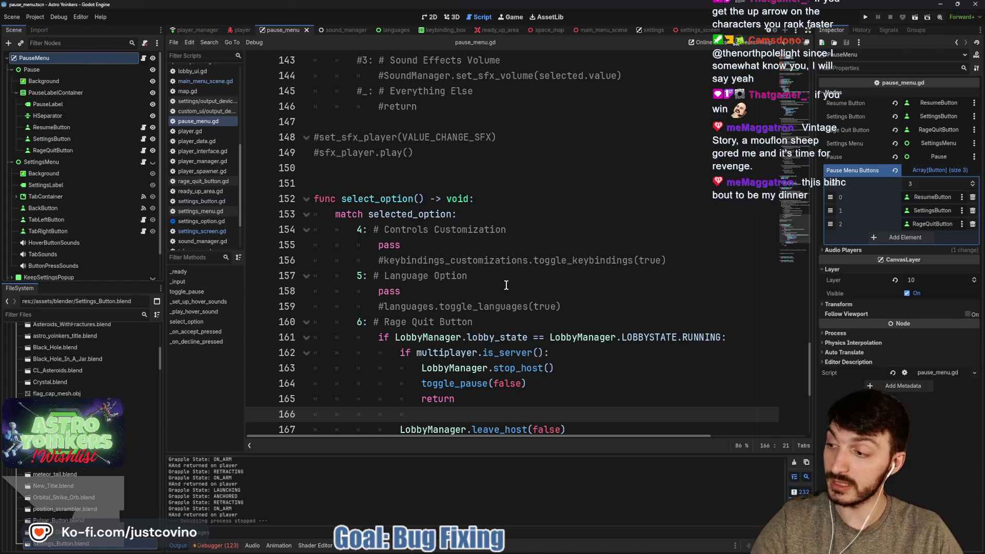
pyautogui.click(484, 188)
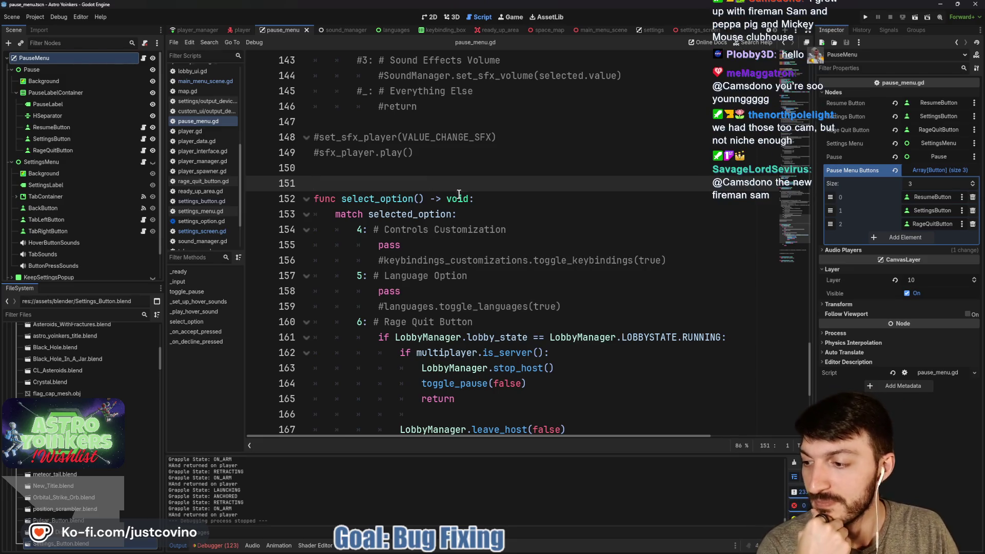
pyautogui.scroll(4, 492, 302)
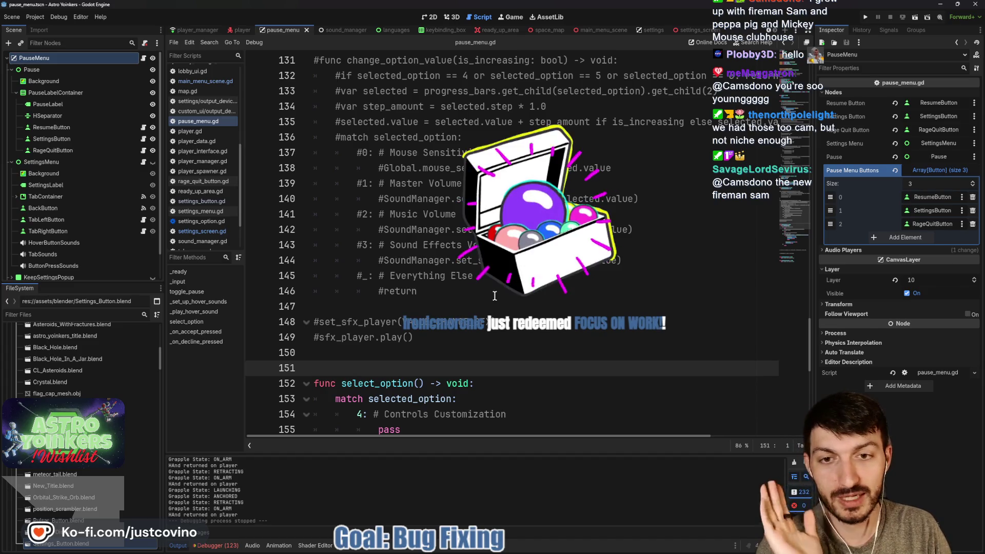
pyautogui.scroll(2, 494, 300)
pyautogui.scroll(2, 495, 296)
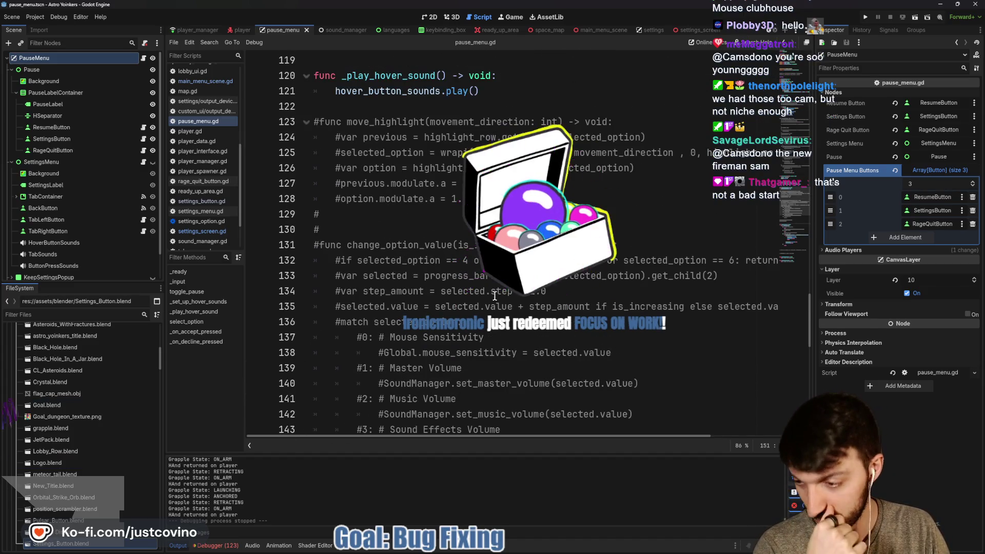
pyautogui.scroll(-3, 494, 296)
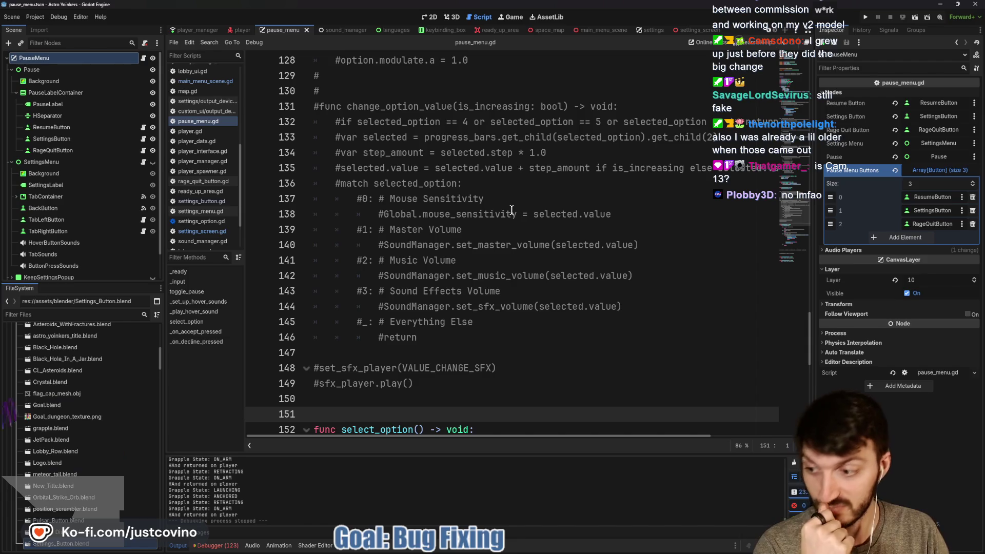
pyautogui.click(512, 212)
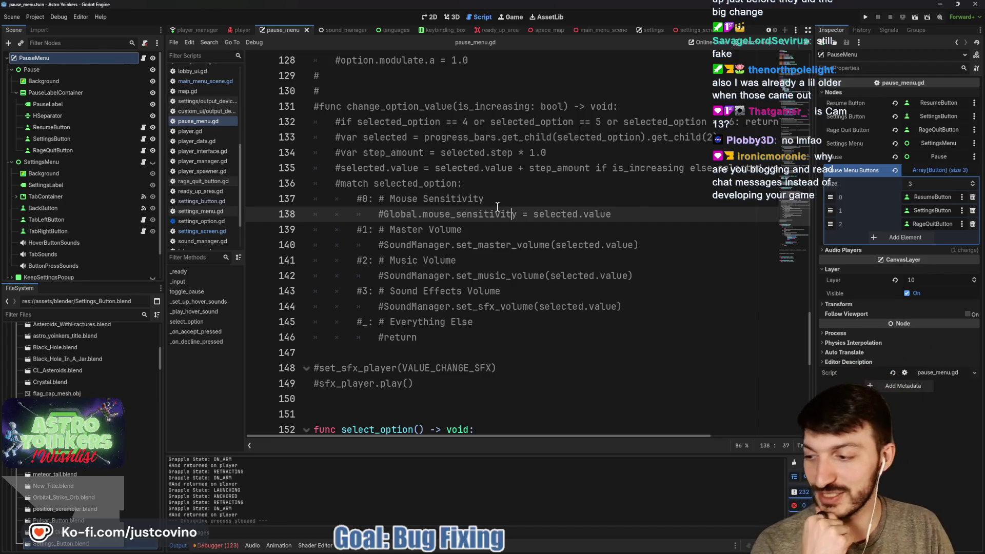
pyautogui.scroll(-3, 531, 232)
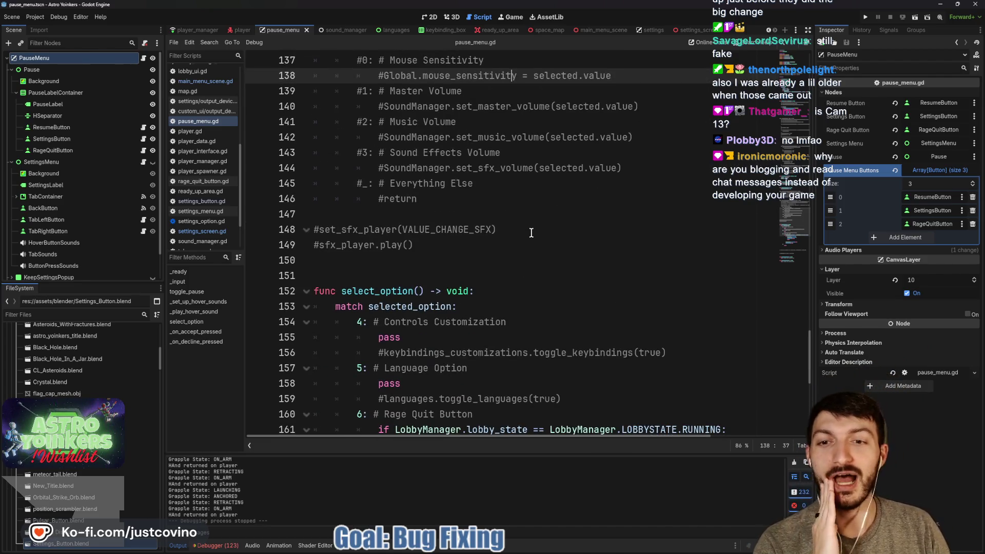
pyautogui.scroll(10, 531, 233)
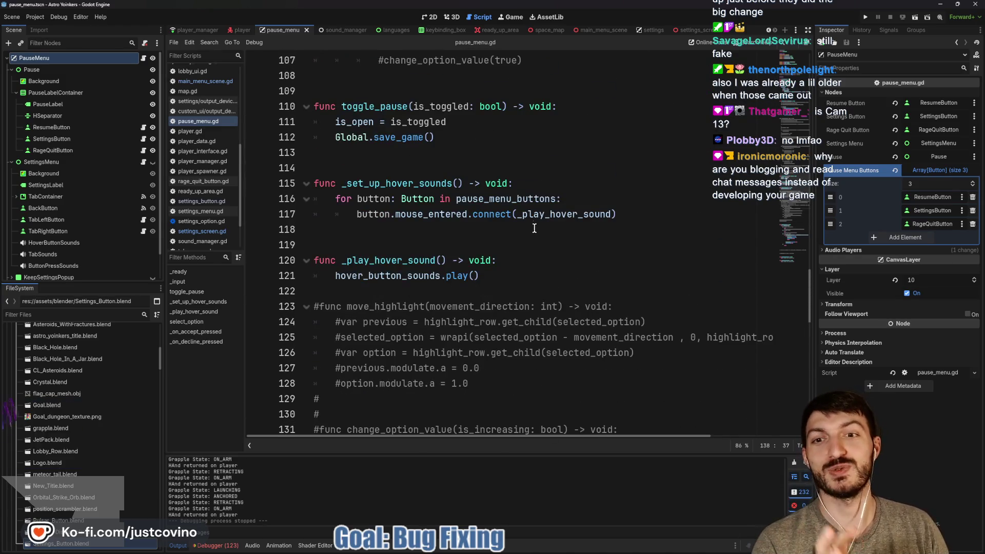
pyautogui.click(535, 229)
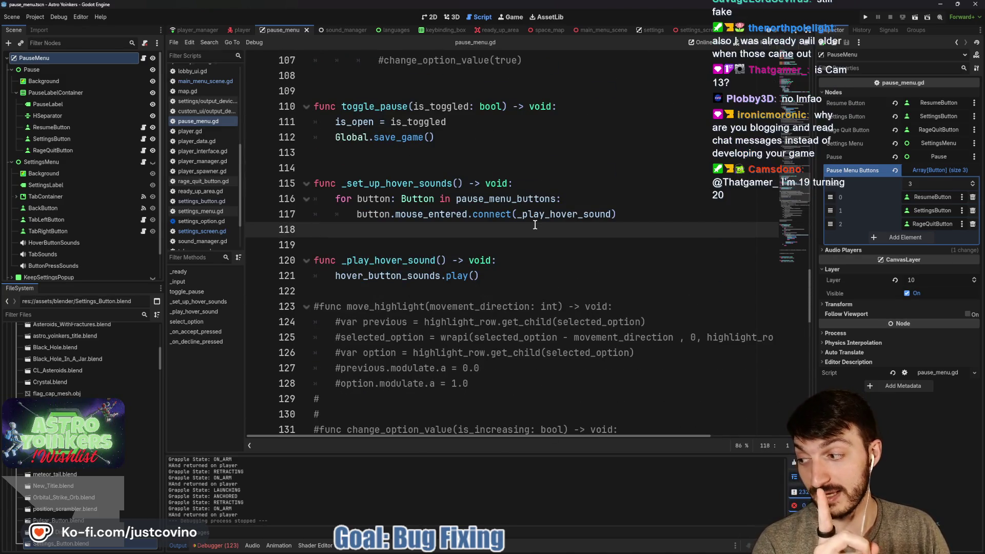
pyautogui.scroll(3, 534, 224)
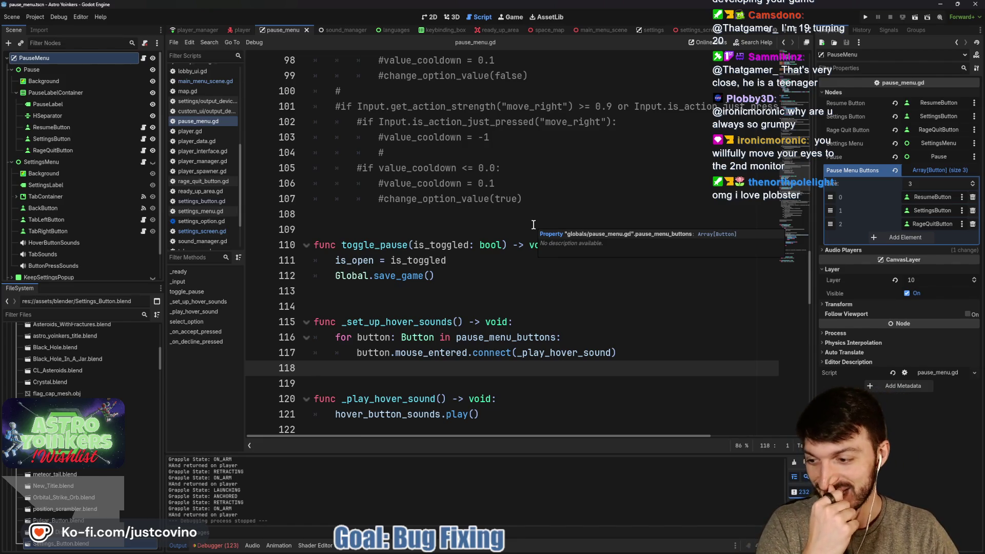
pyautogui.click(533, 225)
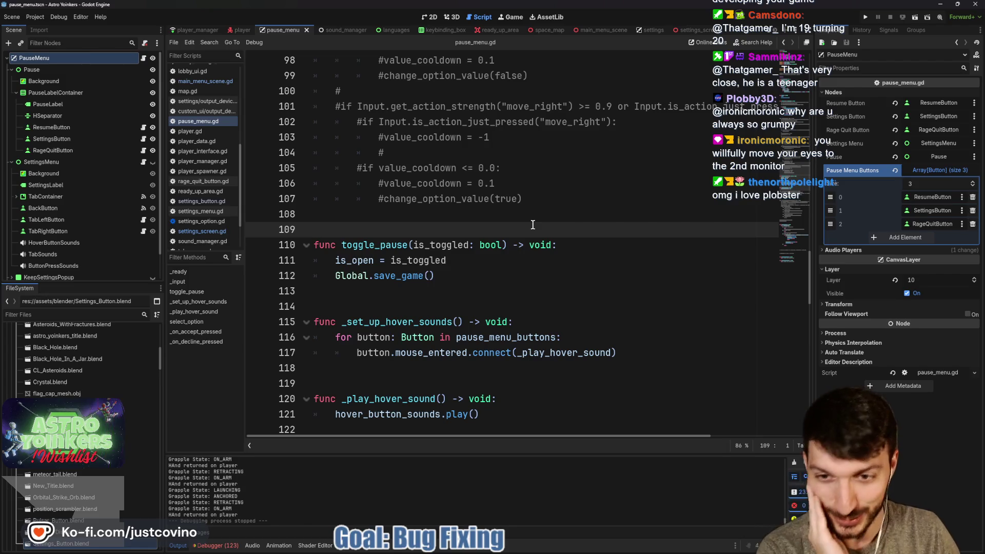
pyautogui.scroll(-4, 532, 225)
pyautogui.scroll(-12, 518, 237)
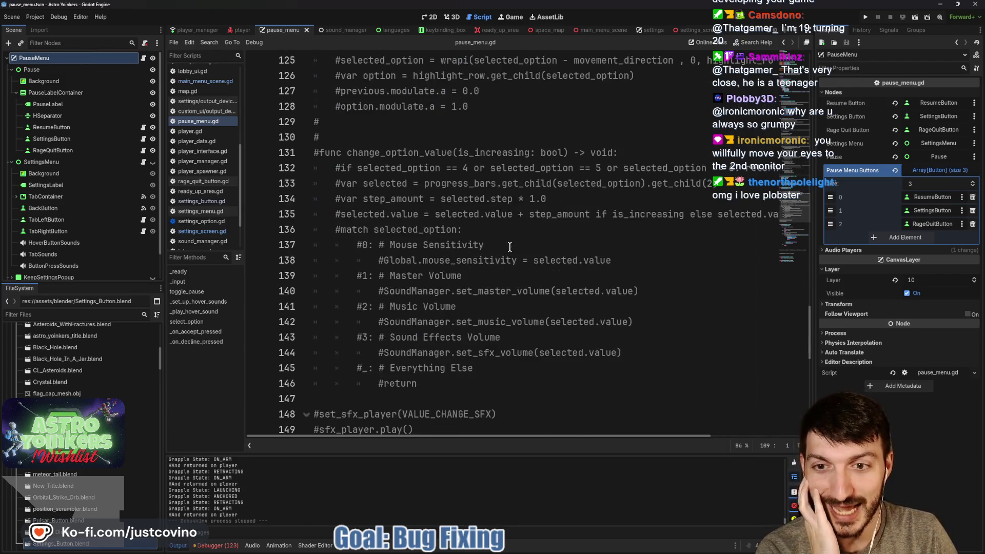
pyautogui.scroll(-5, 470, 246)
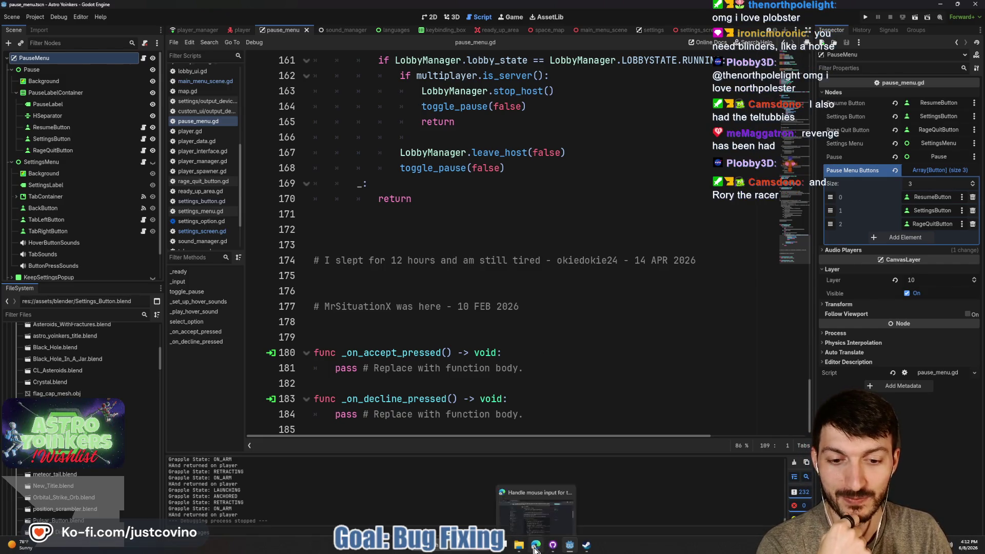
pyautogui.click(534, 545)
pyautogui.scroll(-1, 543, 297)
pyautogui.scroll(-3, 543, 296)
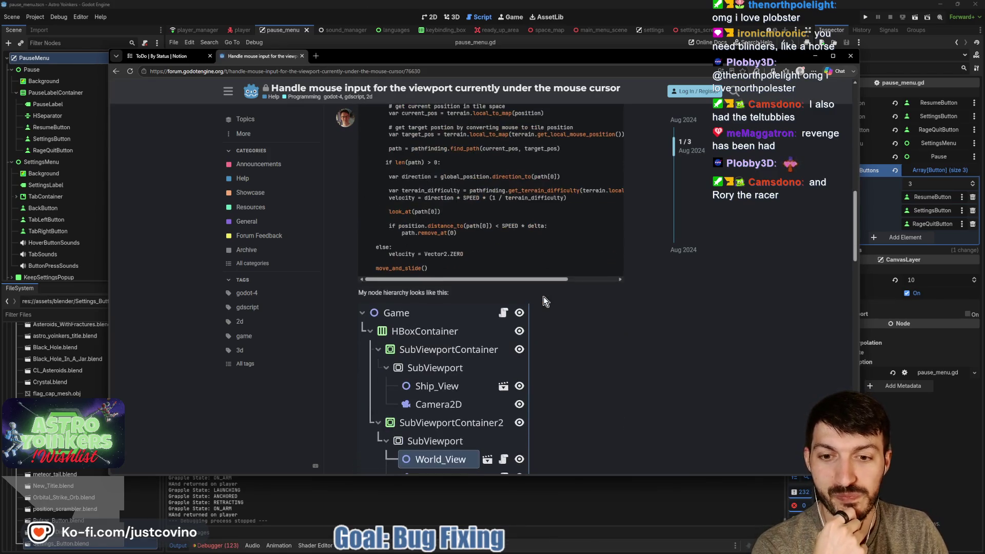
pyautogui.scroll(-3, 543, 296)
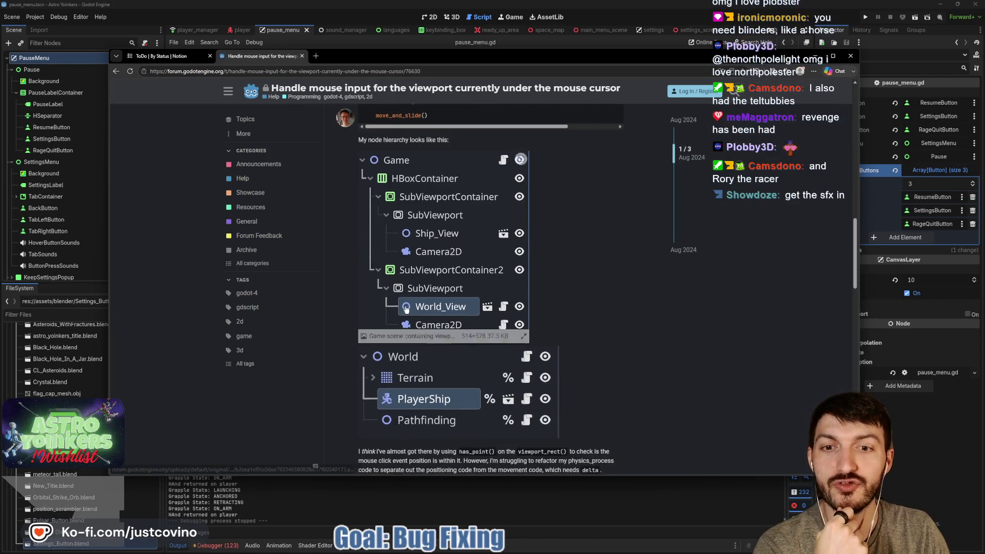
pyautogui.scroll(7, 478, 330)
pyautogui.scroll(-2, 478, 330)
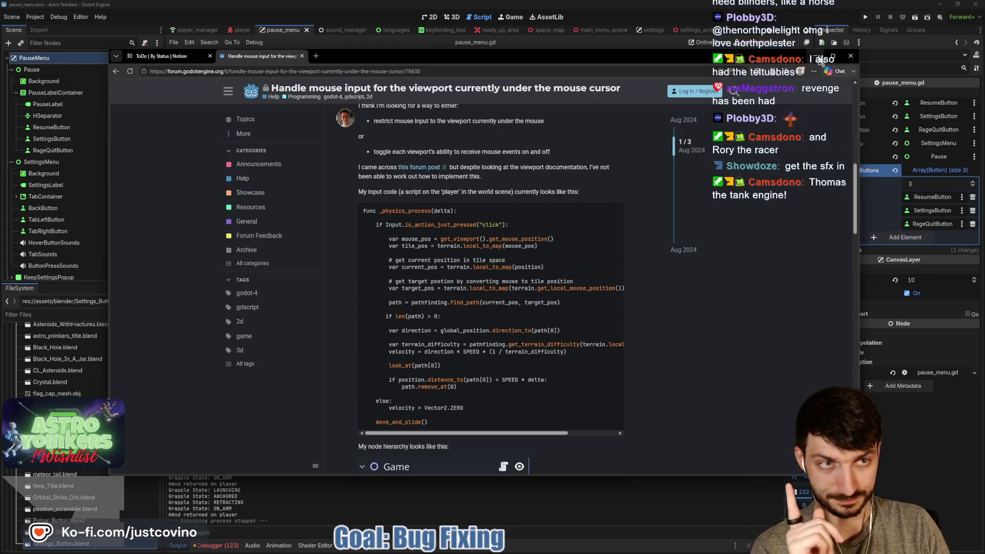
pyautogui.click(821, 61)
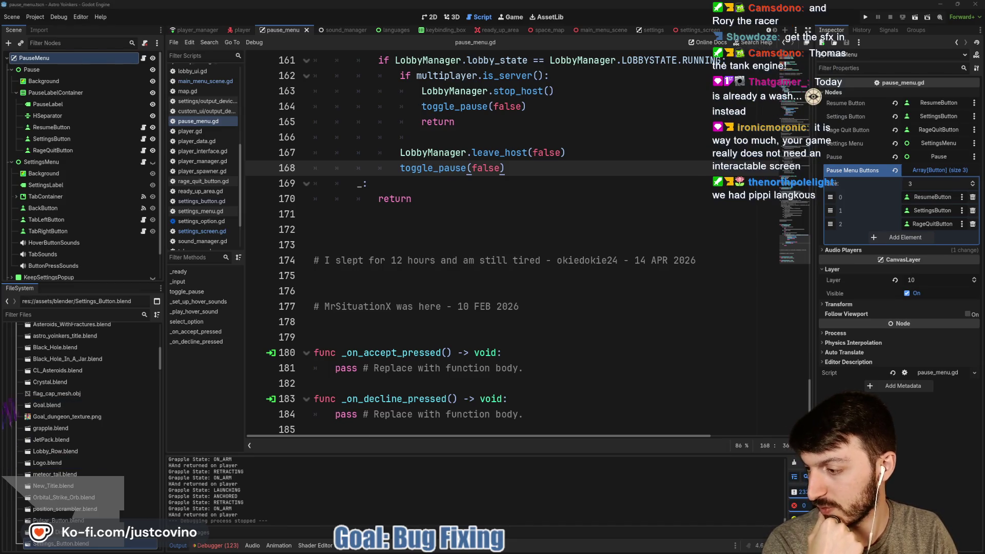
pyautogui.hotkey('alt', 'Tab')
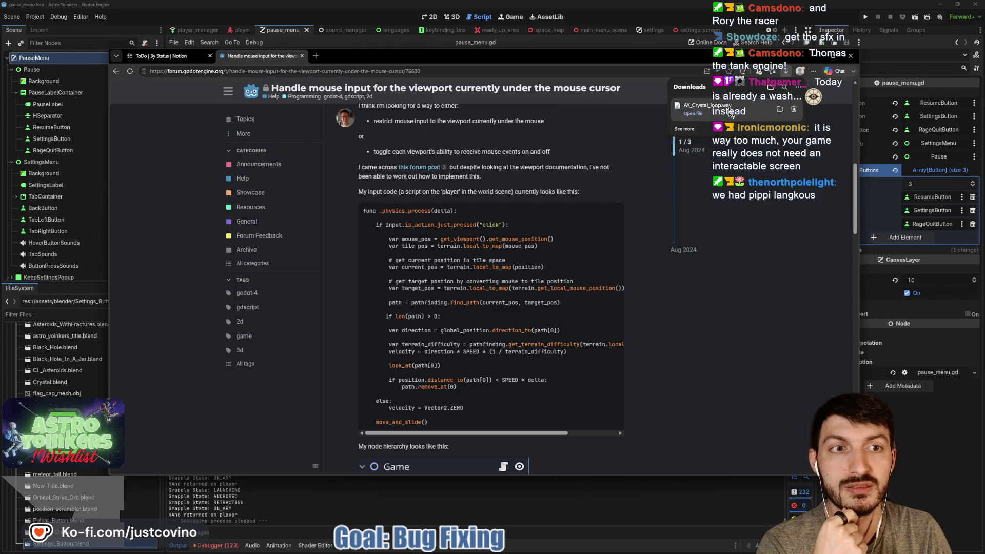
# - Show AY_Crystal_loop.wav in Downloads and open Desktop > ctf_tower > assets > sound_effects in another window
pyautogui.click(781, 111)
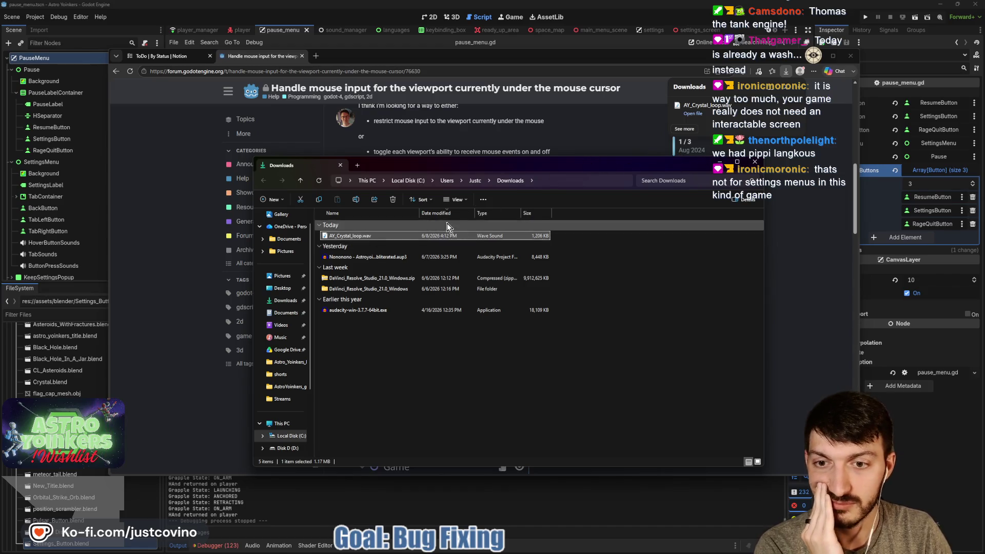
pyautogui.moveTo(506, 544)
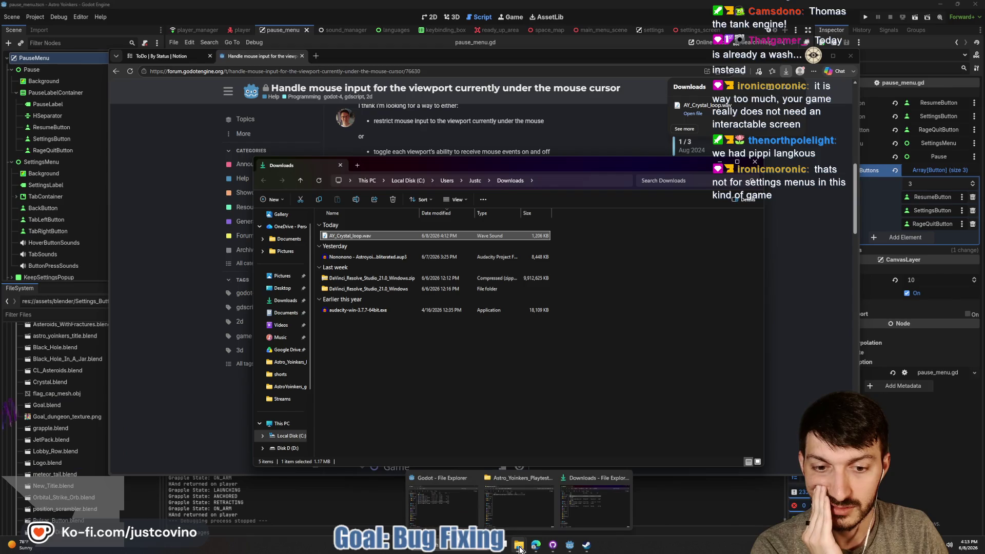
pyautogui.click(510, 503)
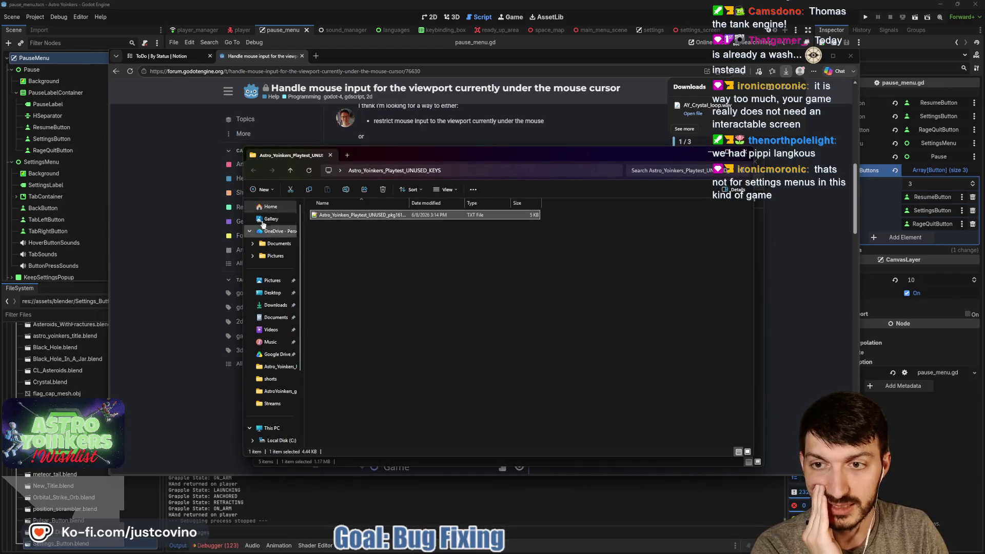
pyautogui.click(291, 170)
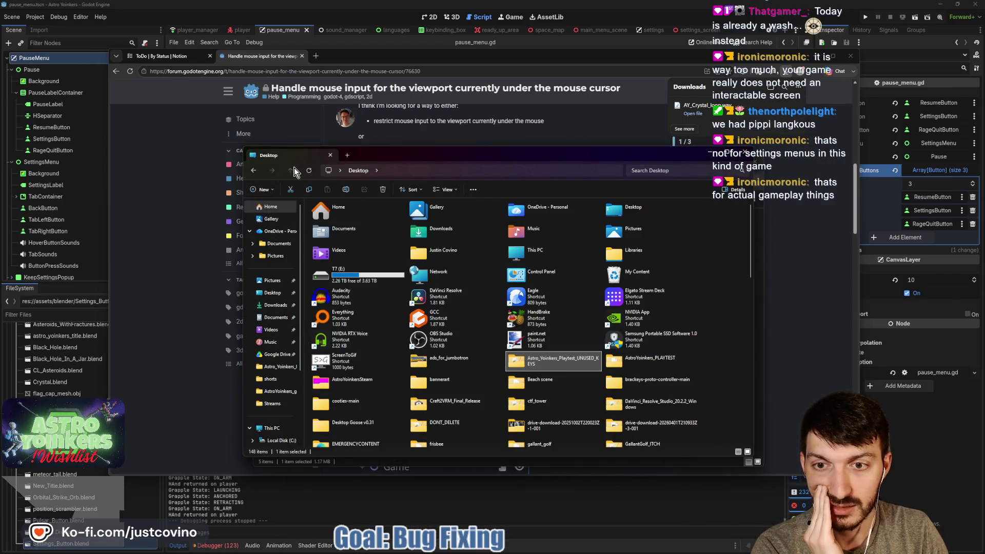
pyautogui.click(270, 294)
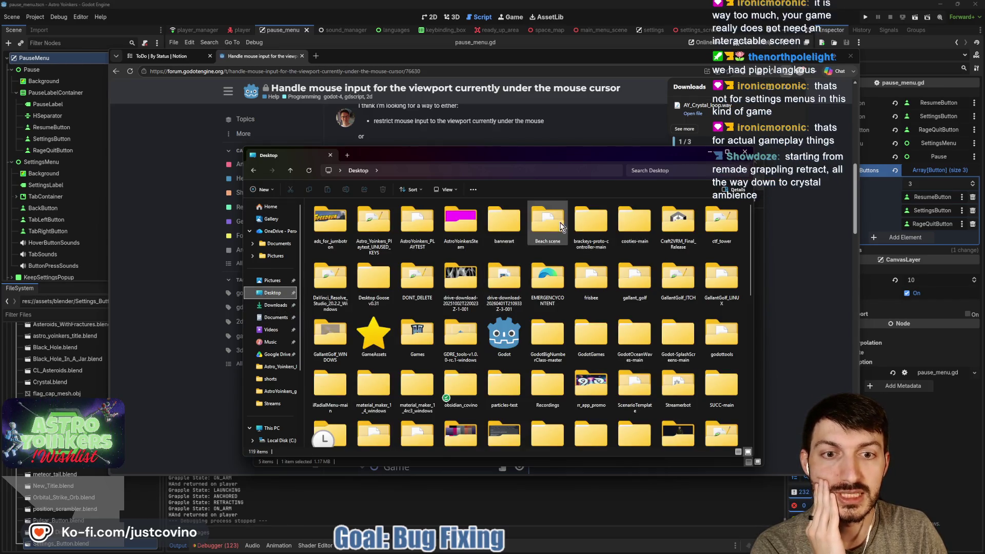
pyautogui.doubleClick(720, 223)
pyautogui.doubleClick(318, 250)
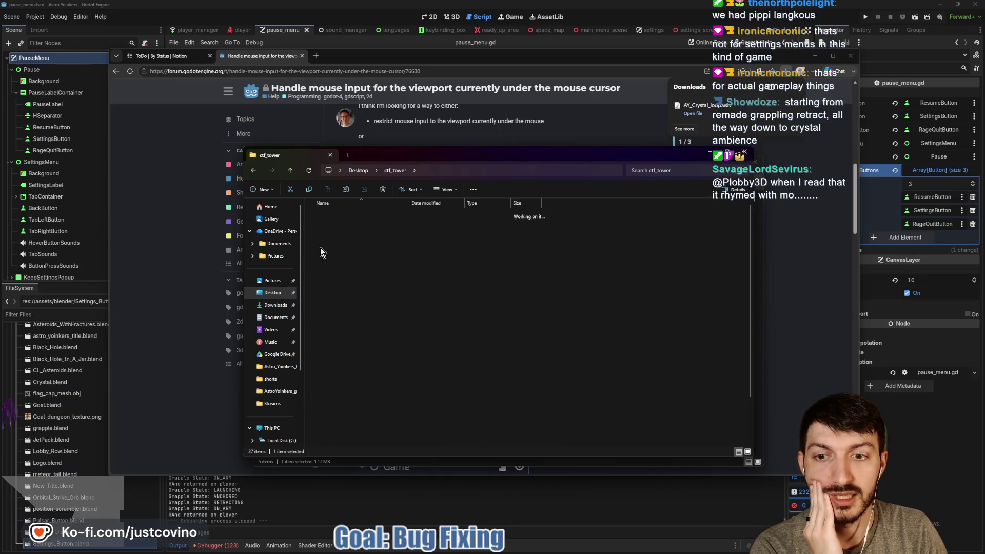
pyautogui.doubleClick(333, 400)
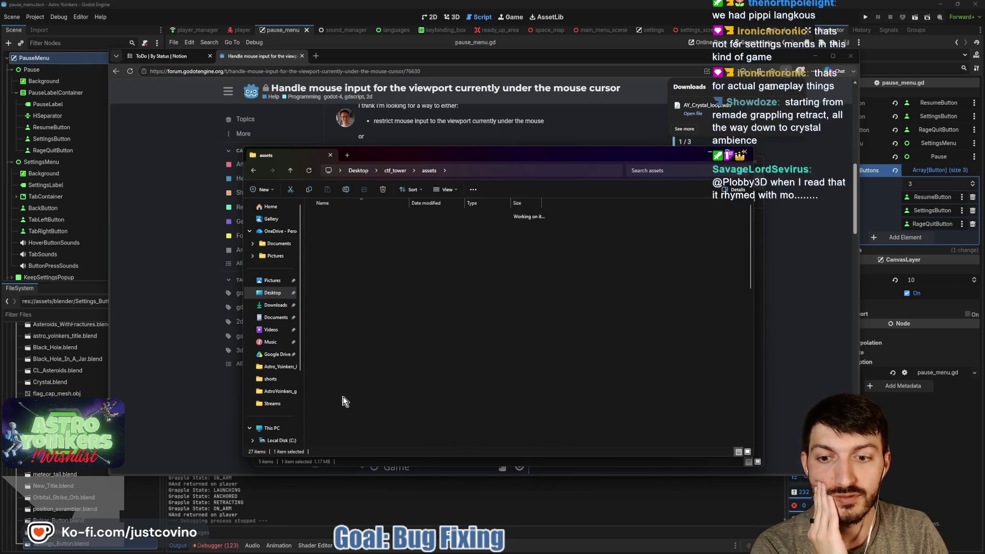
# - Drag AY_Crystal_loop.wav into sound_effects and close the Downloads window
pyautogui.moveTo(472, 157); pyautogui.dragTo(651, 205)
pyautogui.moveTo(372, 238); pyautogui.dragTo(662, 402)
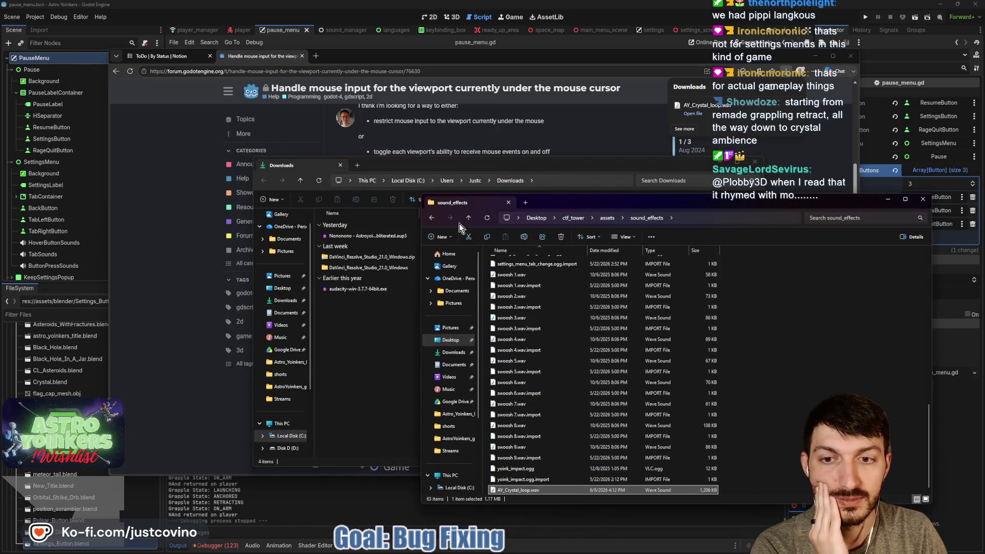
pyautogui.click(340, 165)
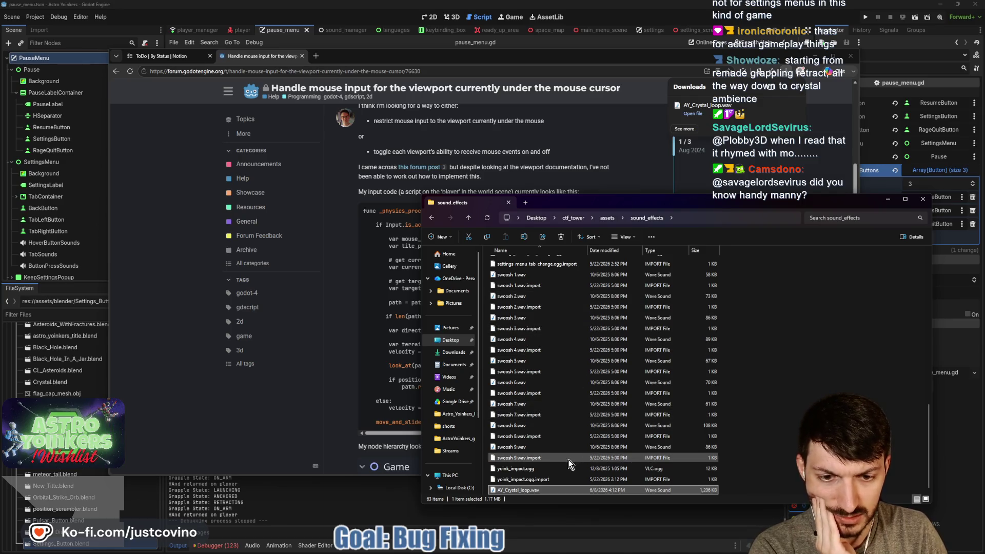
pyautogui.scroll(14, 563, 458)
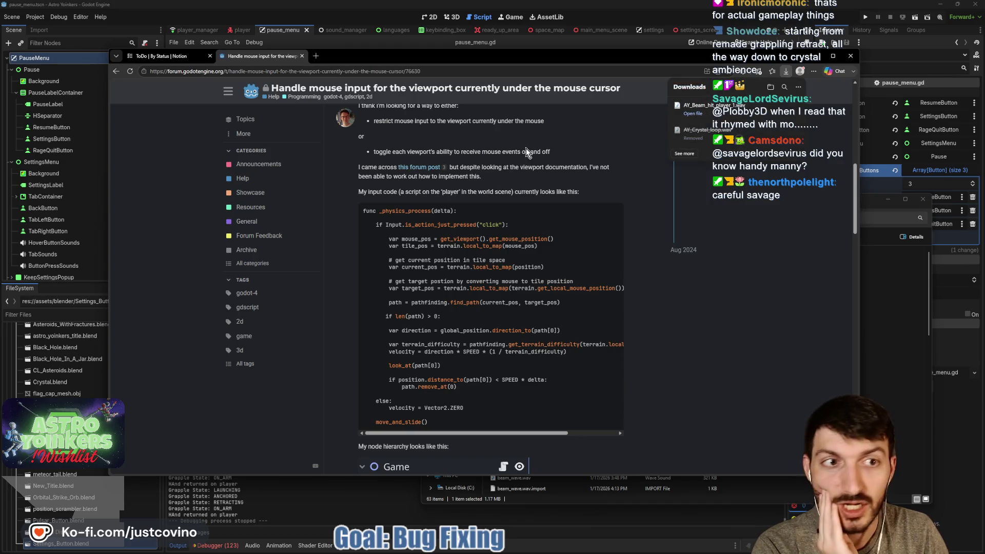
# - Download the AY_Beam_hit_player sound files, opening one and showing the second in its folder
pyautogui.click(734, 114)
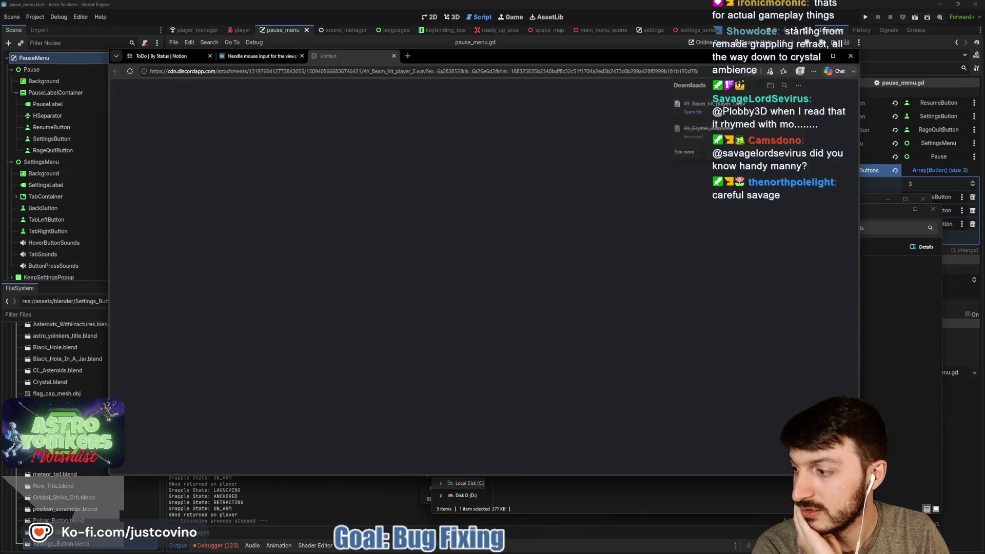
pyautogui.click(780, 110)
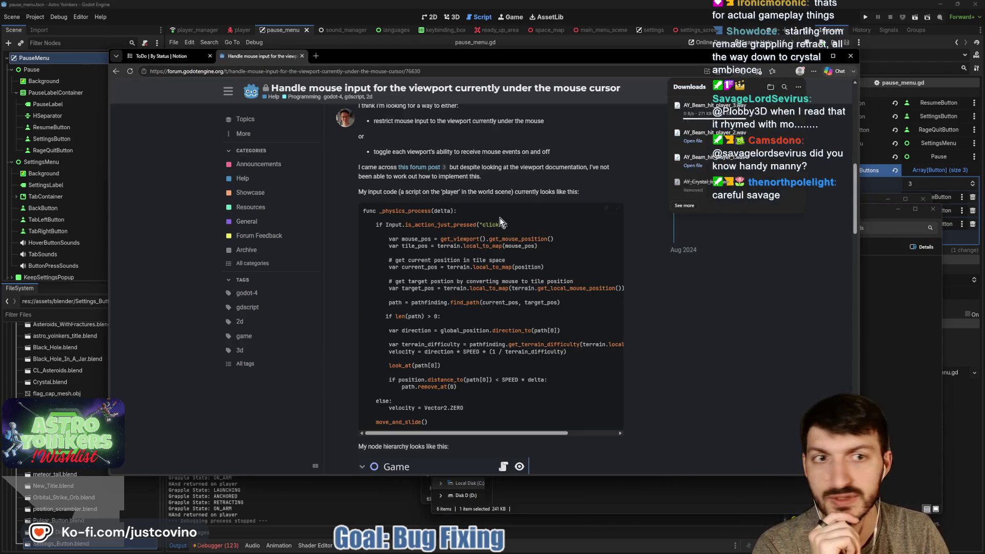
# - Paste all three AY_Beam_hit_player WAVs into sound_effects, then close the sound_effects and Downloads windows
pyautogui.click(780, 110)
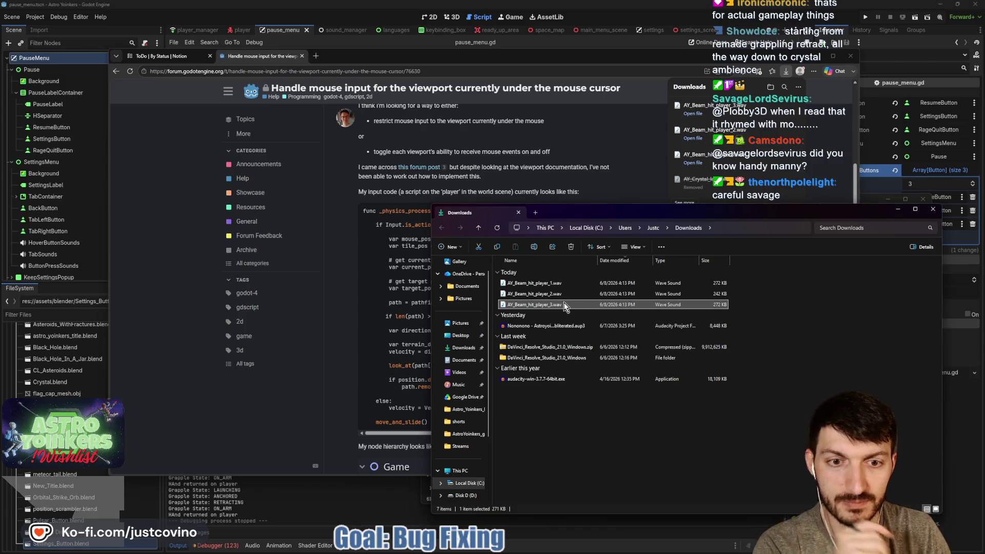
pyautogui.keyDown('shift'); pyautogui.click(555, 283); pyautogui.keyUp('shift')
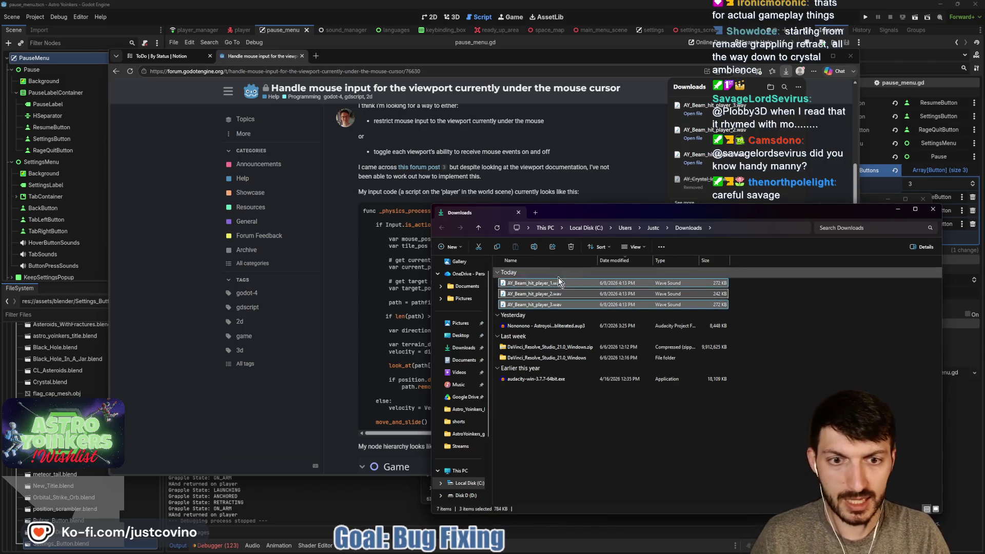
pyautogui.moveTo(591, 213)
pyautogui.mouseDown()
pyautogui.moveTo(131, 236)
pyautogui.moveTo(331, 170)
pyautogui.mouseUp()
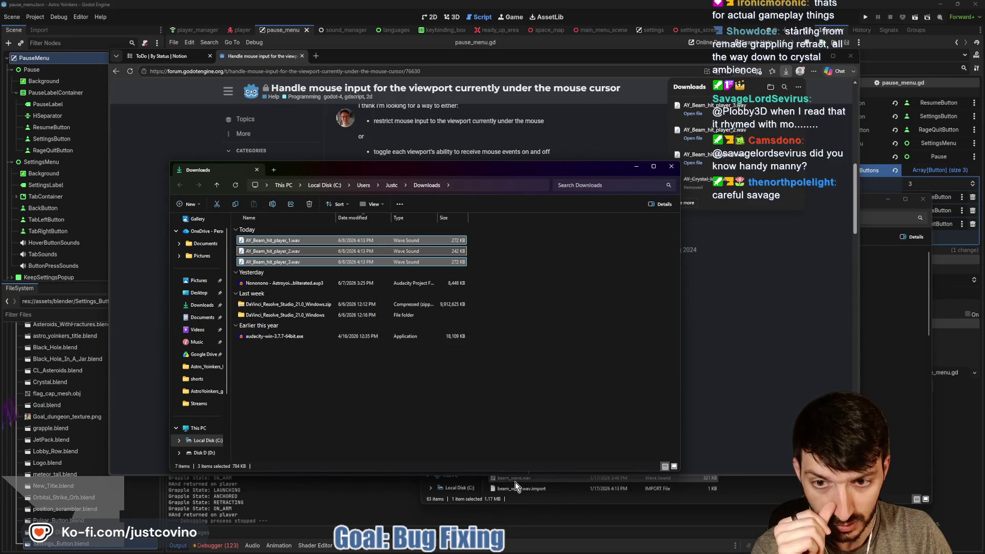
pyautogui.moveTo(520, 546)
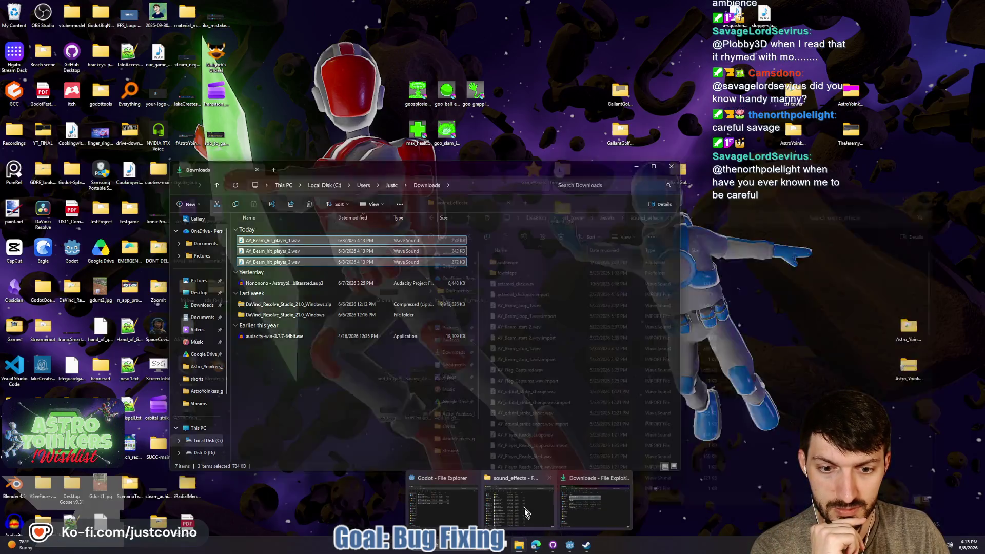
pyautogui.click(595, 500)
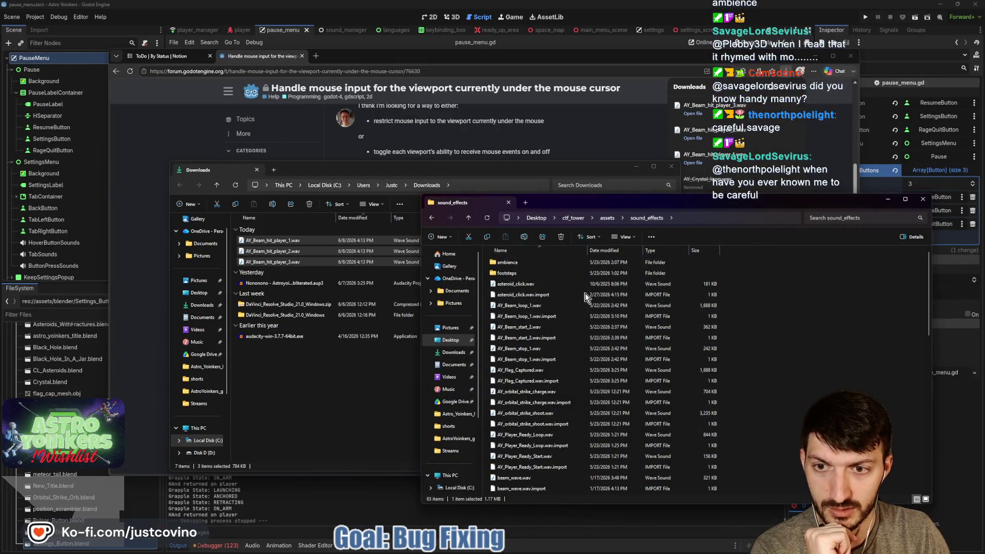
pyautogui.hotkey('ctrl', 'v')
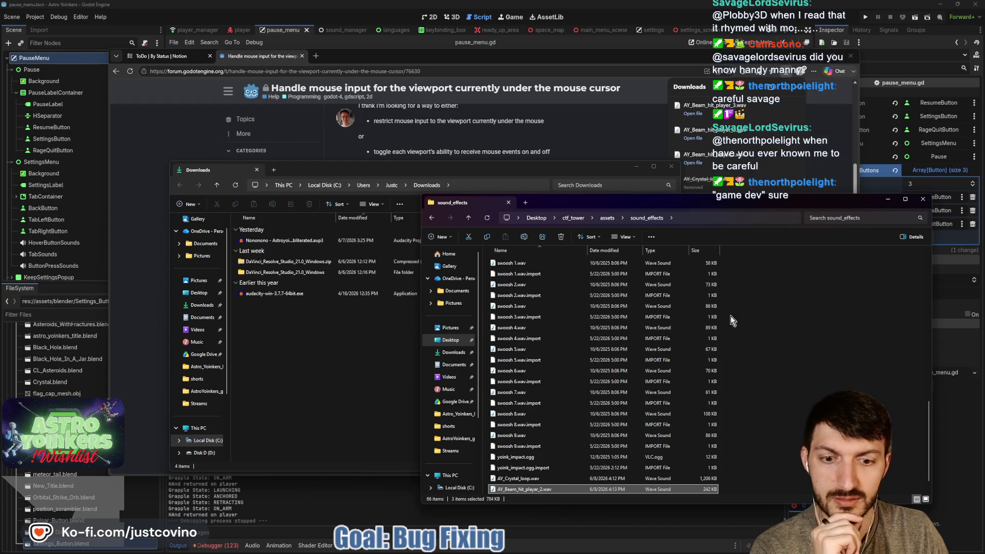
pyautogui.click(923, 199)
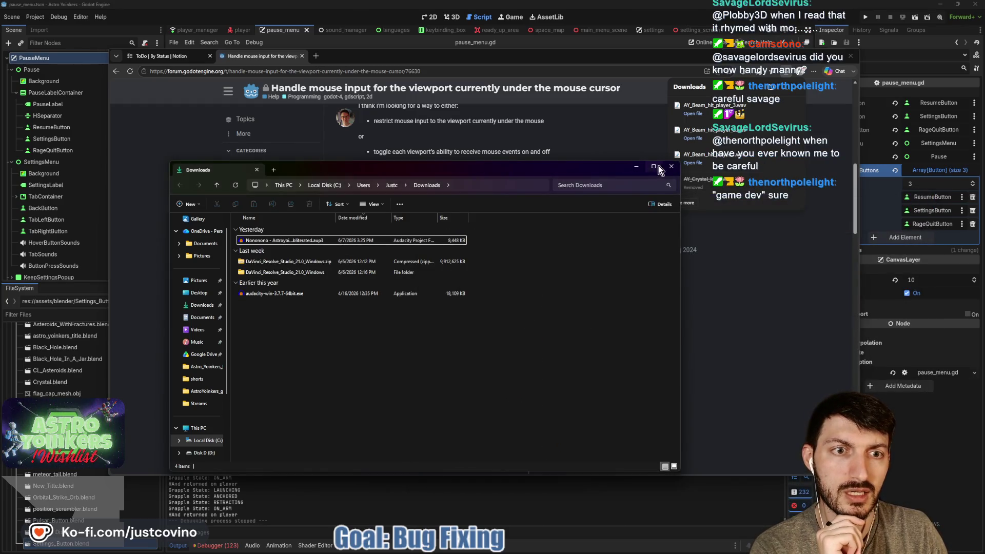
pyautogui.click(670, 167)
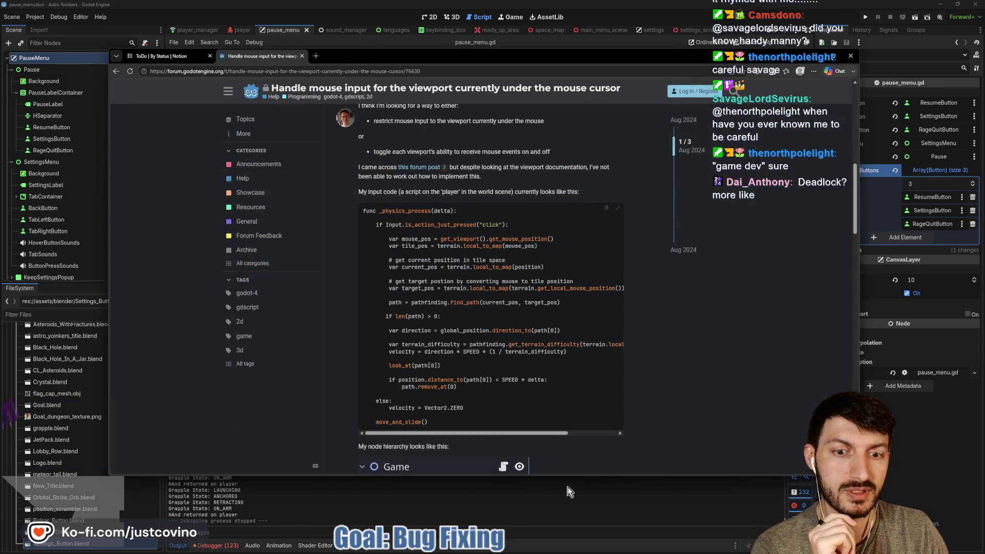
# - Bring Godot forward after the asset reimport and place the caret on line 173 of pause_menu.gd
pyautogui.click(544, 500)
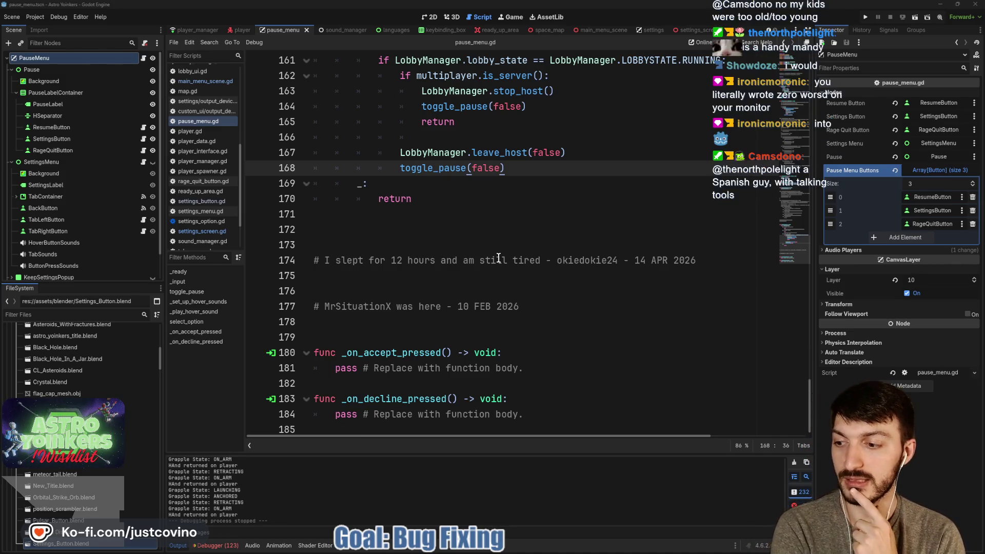
pyautogui.click(530, 275)
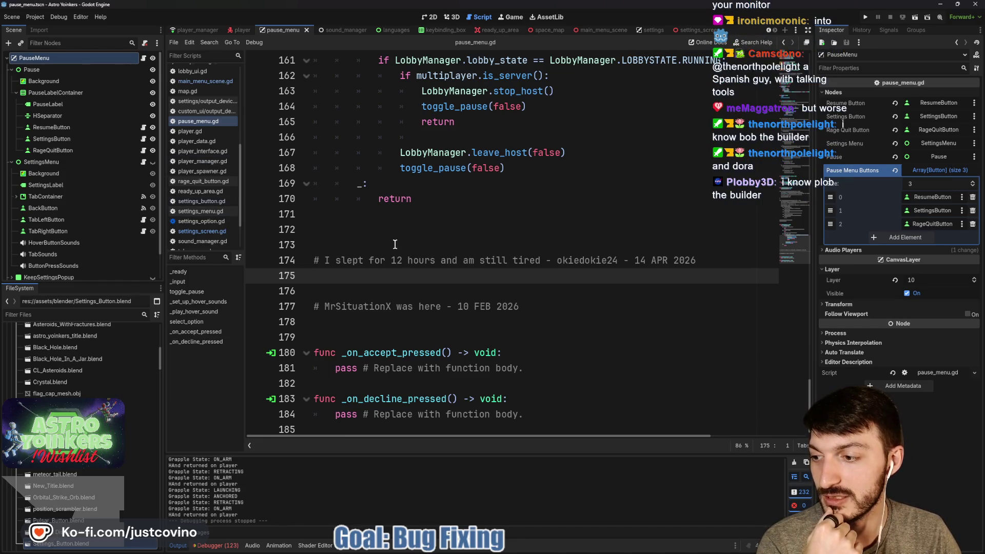
pyautogui.scroll(5, 410, 245)
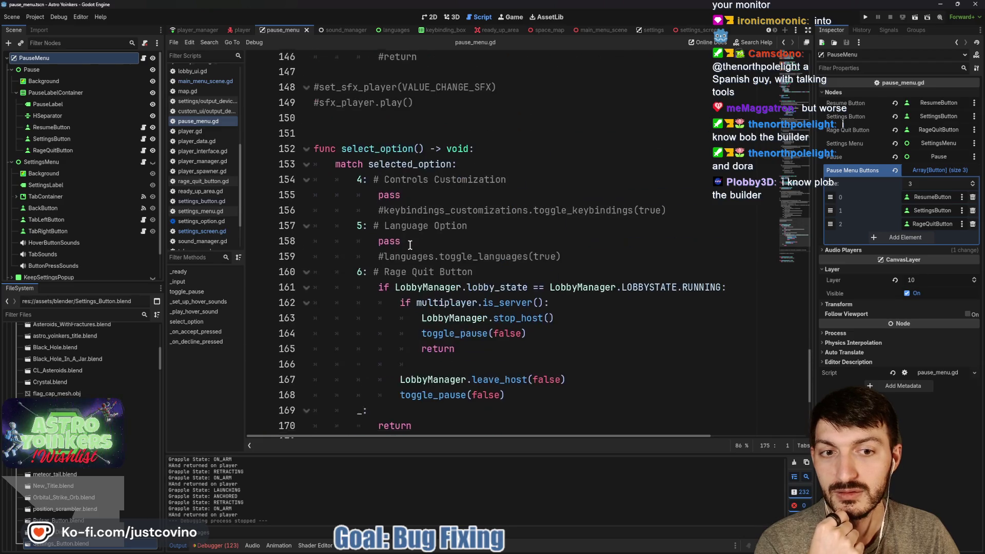
pyautogui.scroll(-5, 410, 245)
pyautogui.click(410, 245)
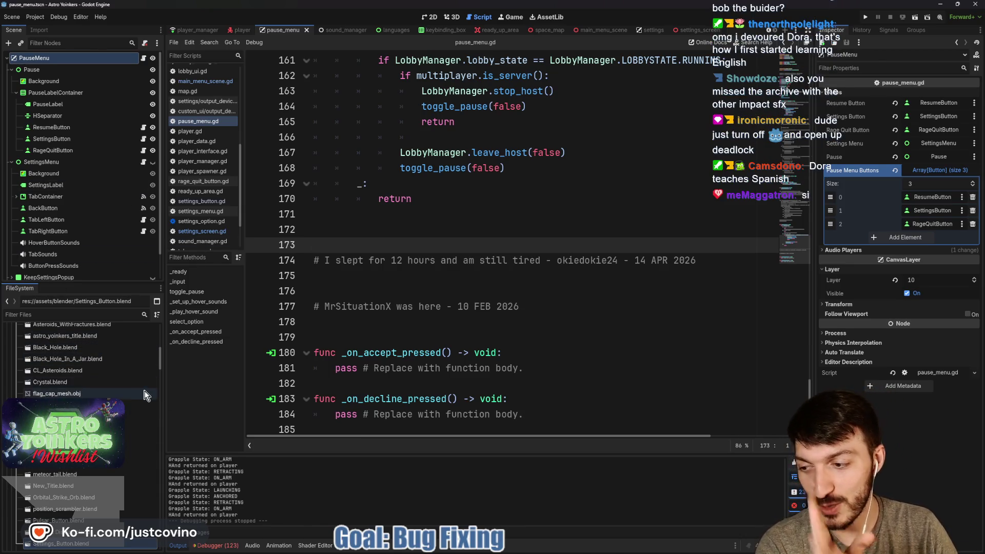
# - Collapse the blender folder in the FileSystem dock and move the stream chat window left
pyautogui.scroll(3, 113, 407)
pyautogui.scroll(2, 113, 406)
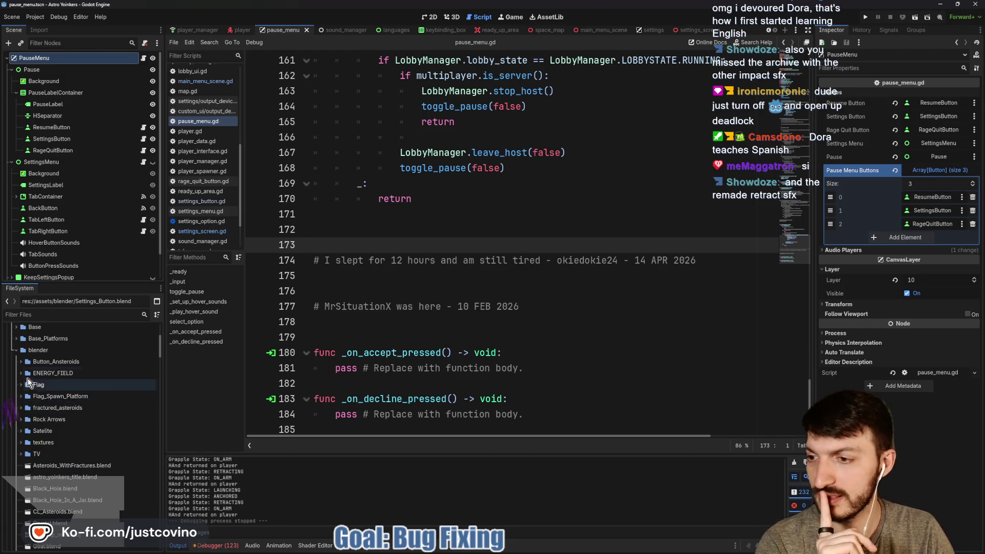
pyautogui.click(14, 351)
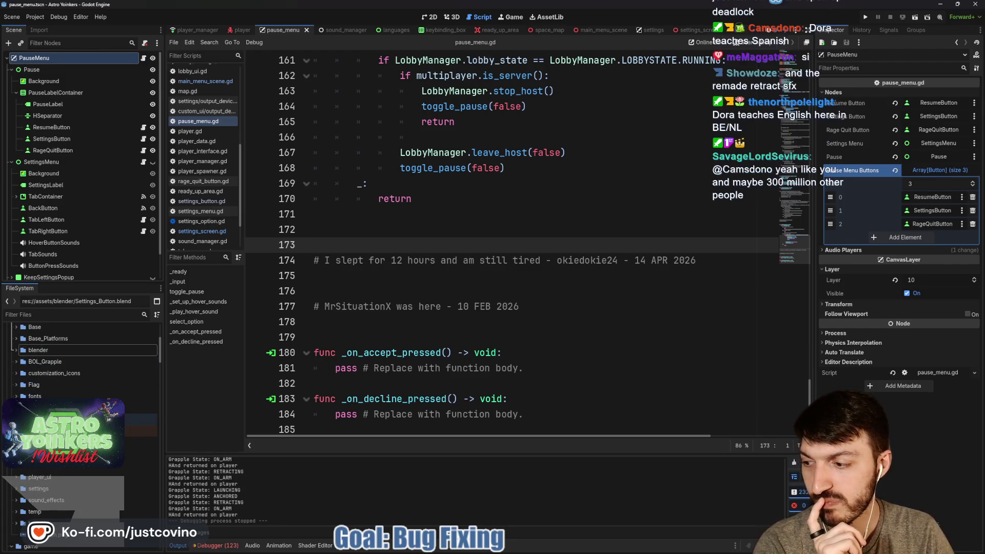
pyautogui.scroll(-1, 82, 360)
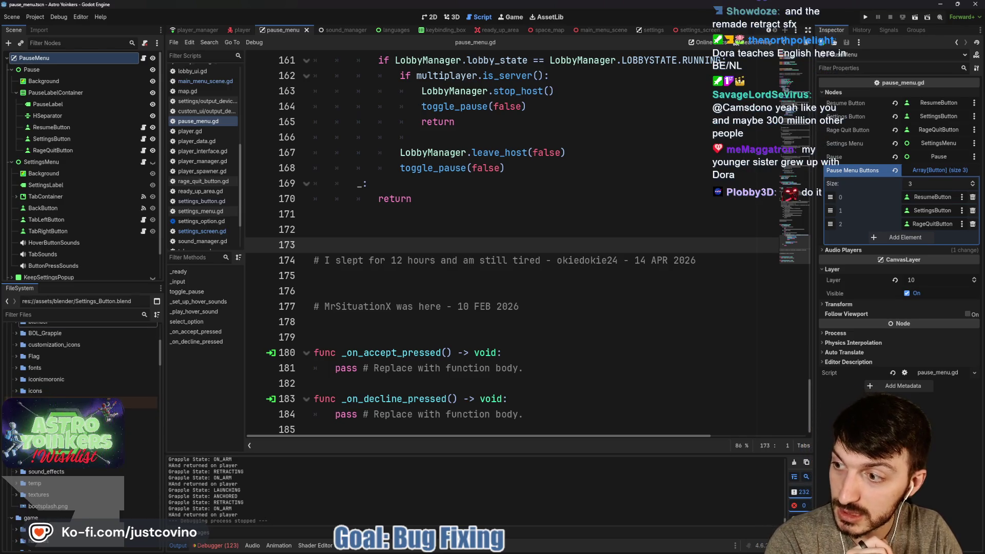
pyautogui.moveTo(406, 72); pyautogui.dragTo(486, 52)
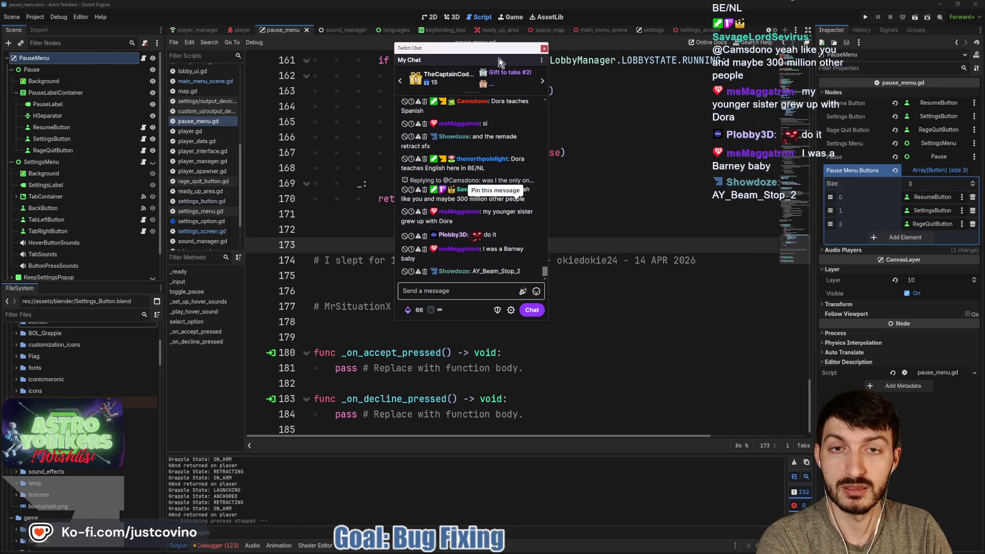
pyautogui.moveTo(486, 50); pyautogui.dragTo(0, 77)
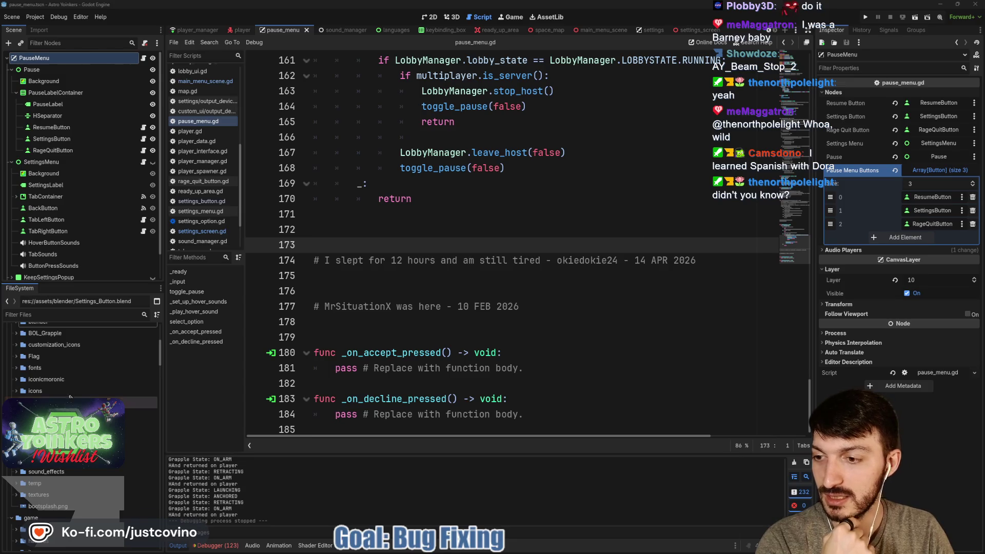
# - Scroll the FileSystem dock down and back up to locate the sound_effects folder
pyautogui.scroll(-5, 60, 382)
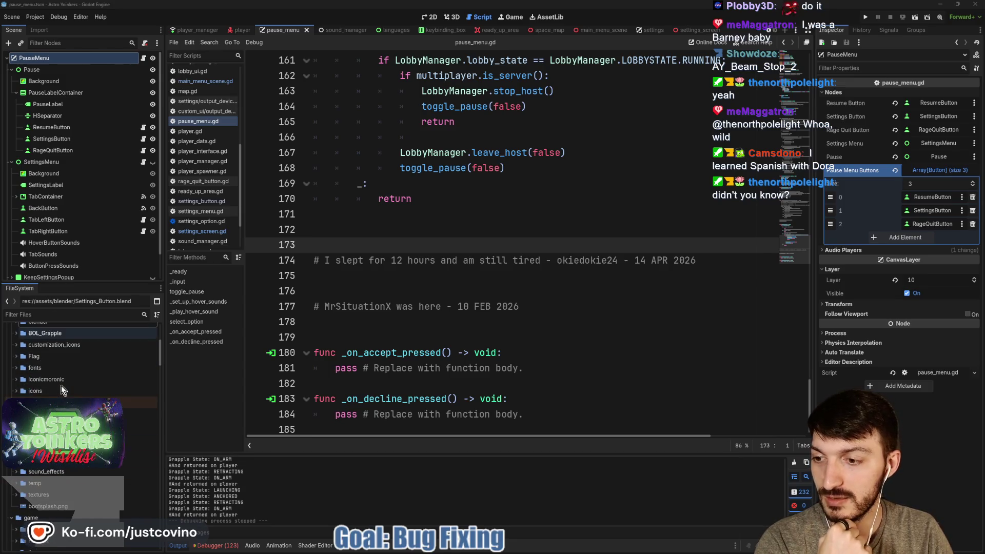
pyautogui.scroll(-5, 61, 386)
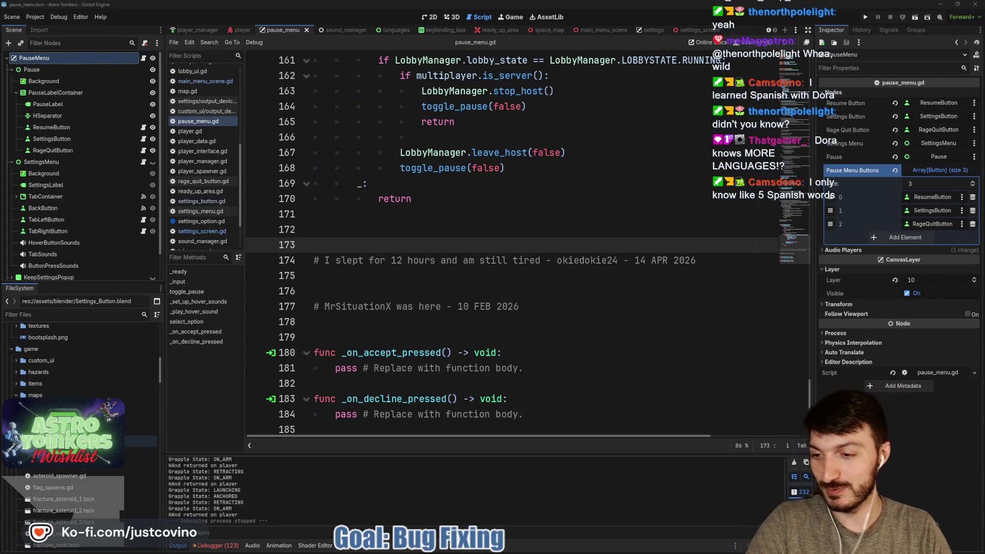
pyautogui.scroll(-3, 109, 438)
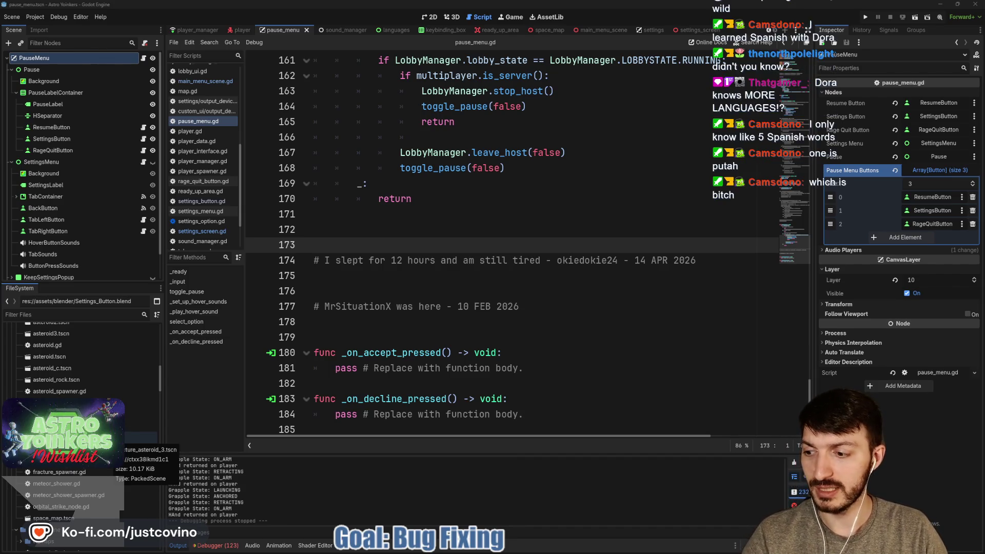
pyautogui.scroll(-2, 109, 439)
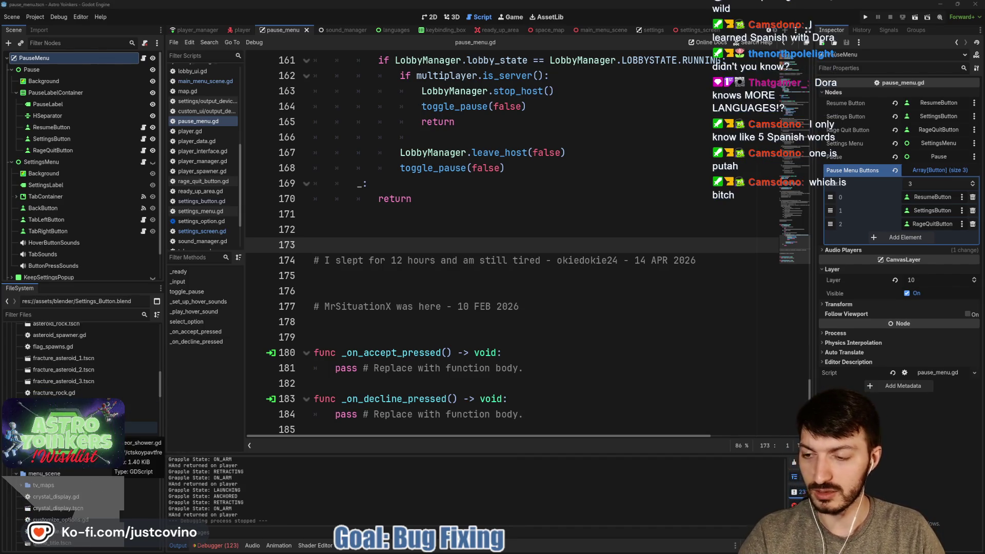
pyautogui.scroll(-2, 109, 433)
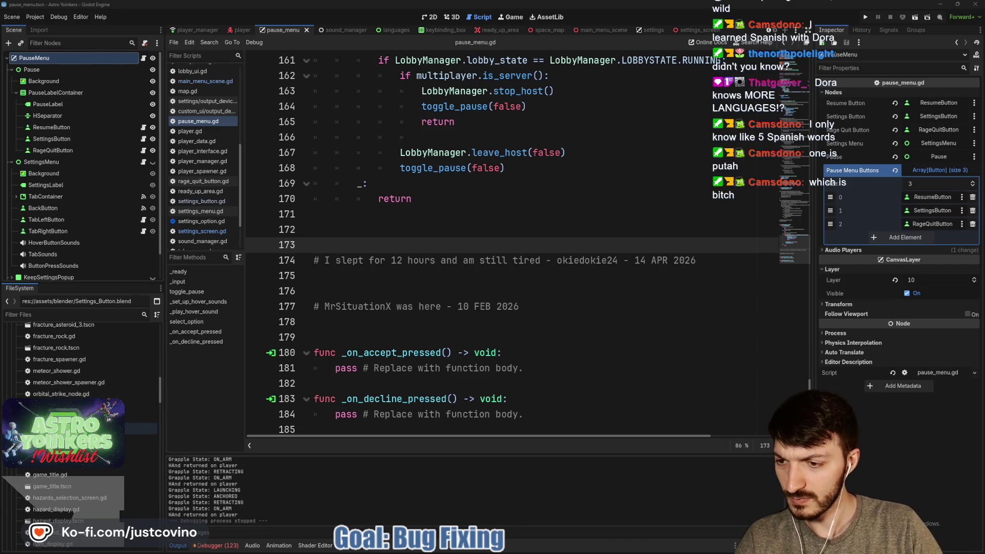
pyautogui.scroll(-2, 113, 374)
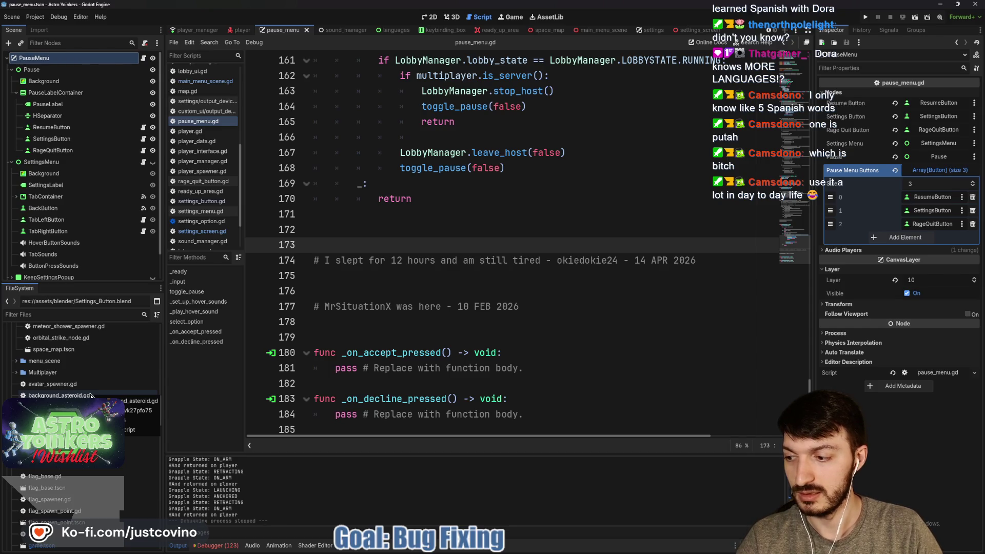
pyautogui.scroll(-10, 91, 396)
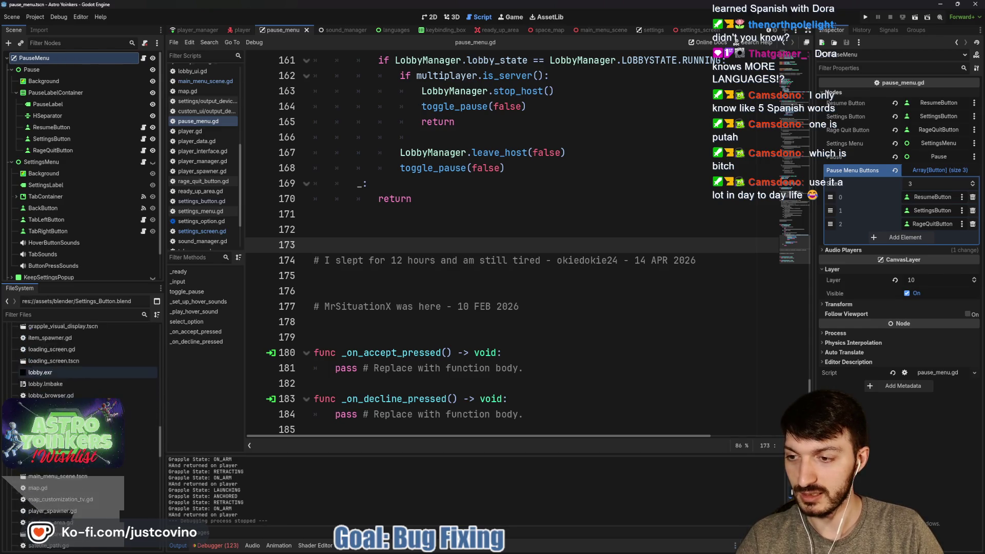
pyautogui.scroll(5, 87, 364)
pyautogui.scroll(3, 83, 397)
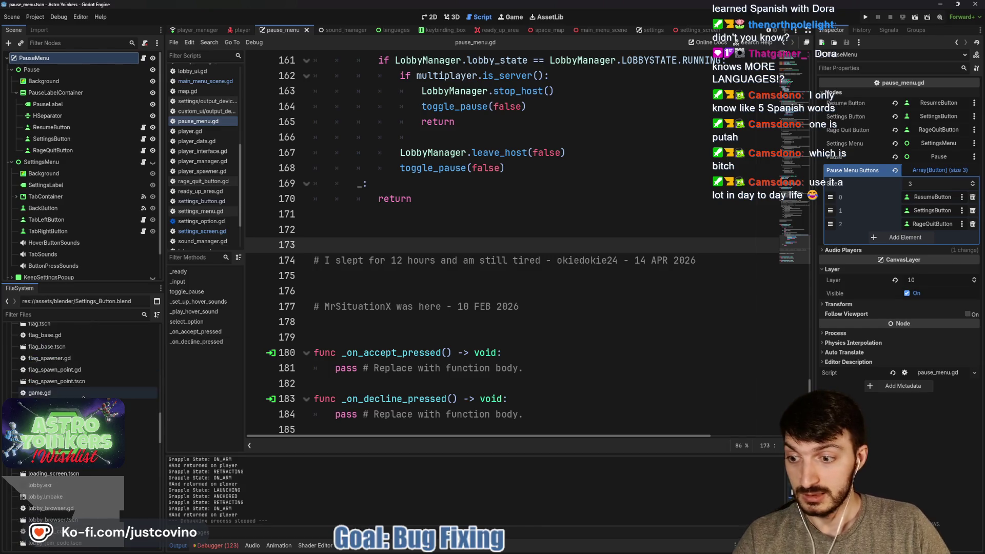
pyautogui.scroll(5, 83, 397)
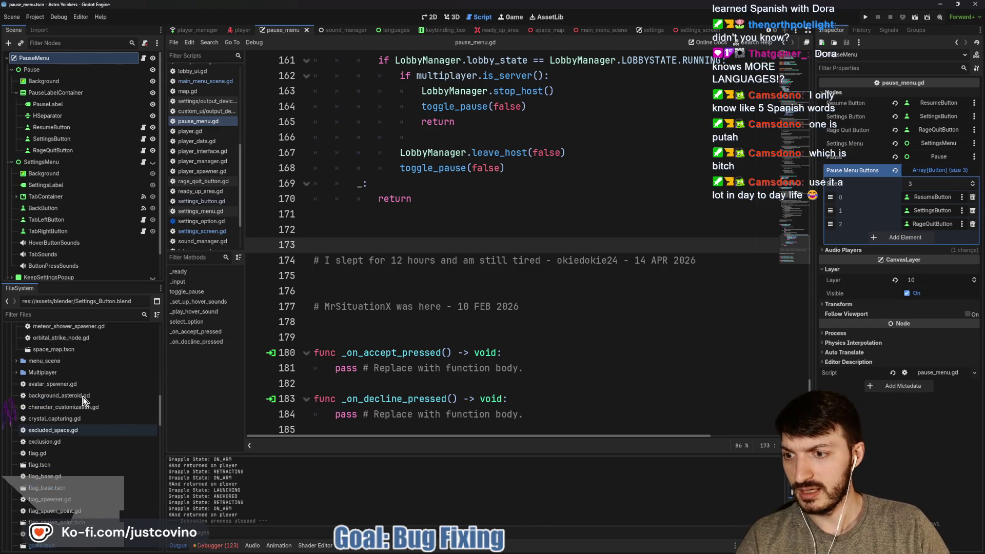
pyautogui.scroll(3, 82, 396)
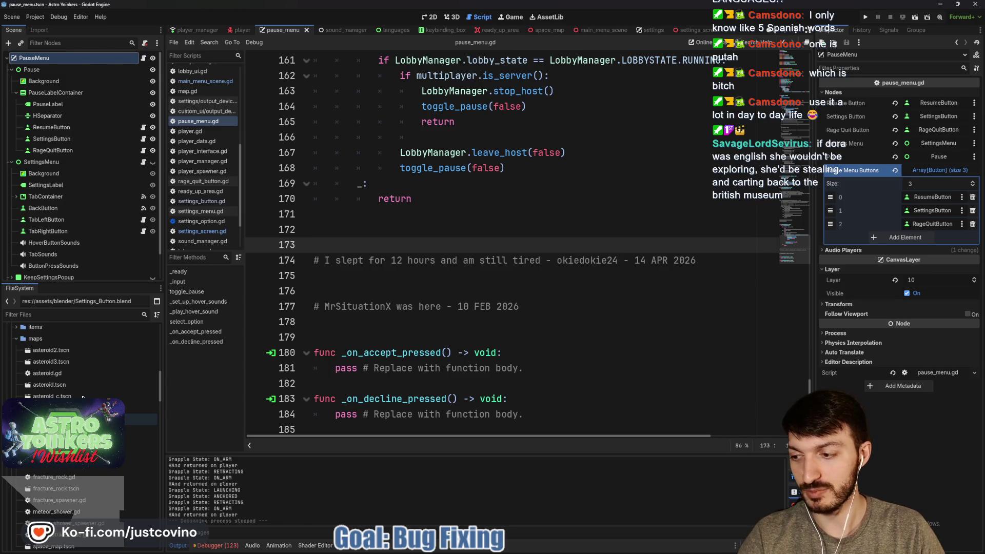
pyautogui.scroll(3, 82, 397)
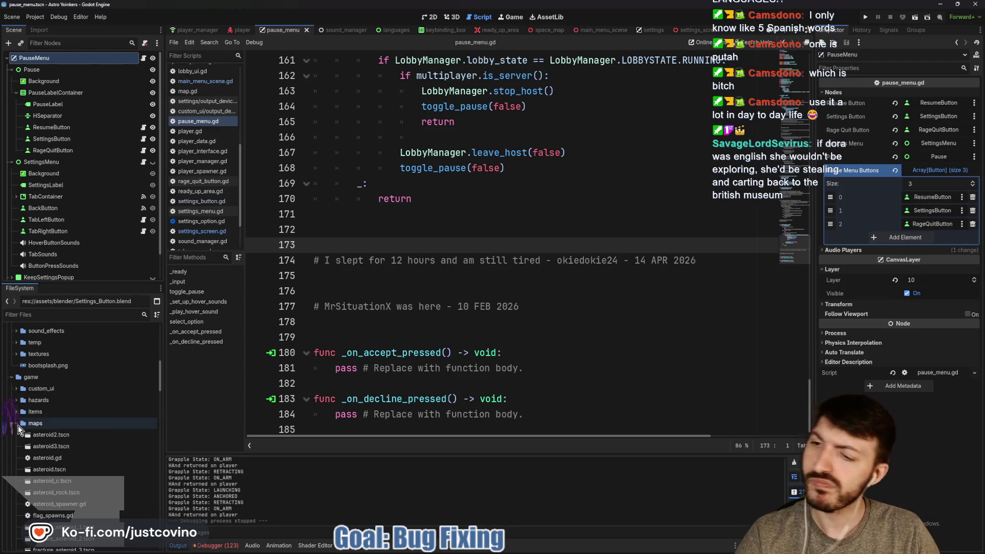
pyautogui.scroll(3, 41, 393)
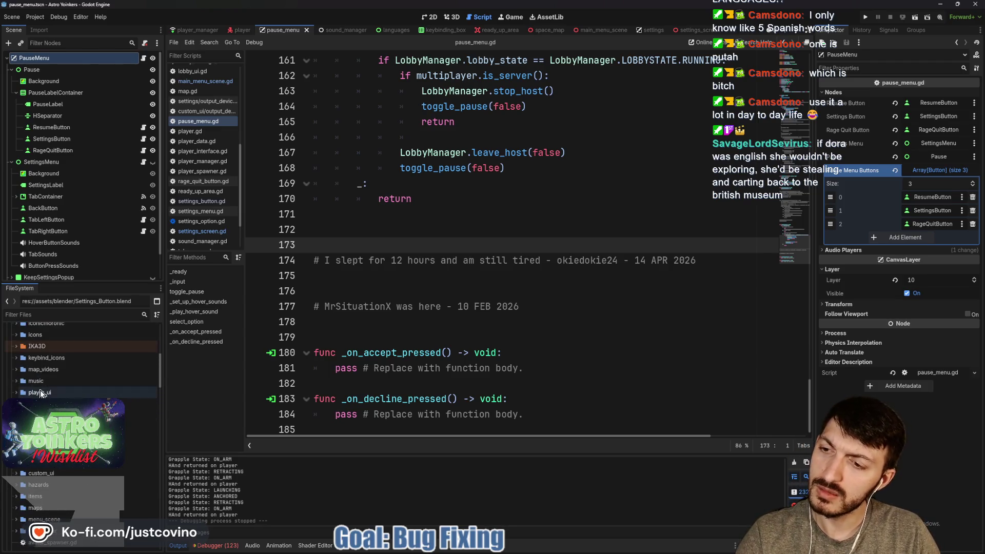
pyautogui.scroll(4, 83, 390)
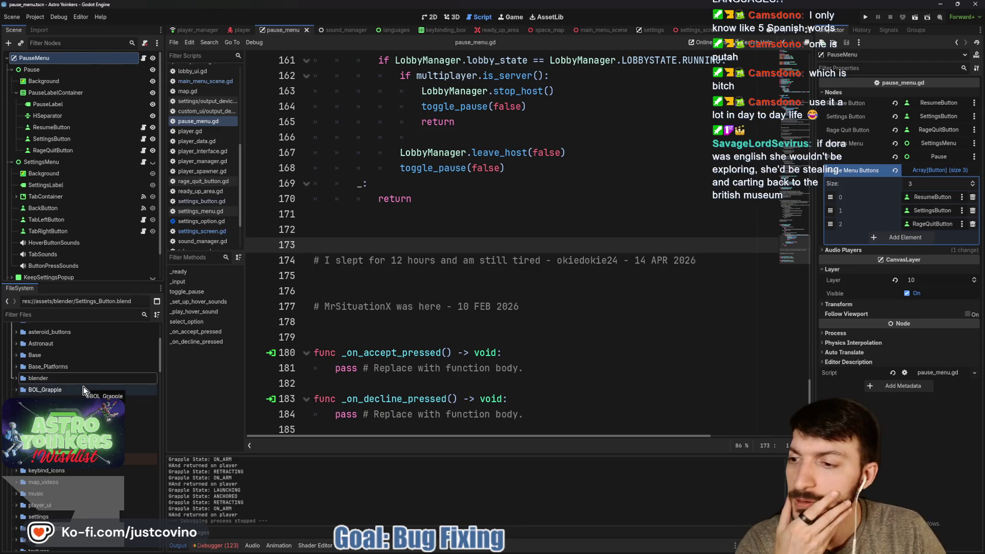
pyautogui.scroll(2, 76, 406)
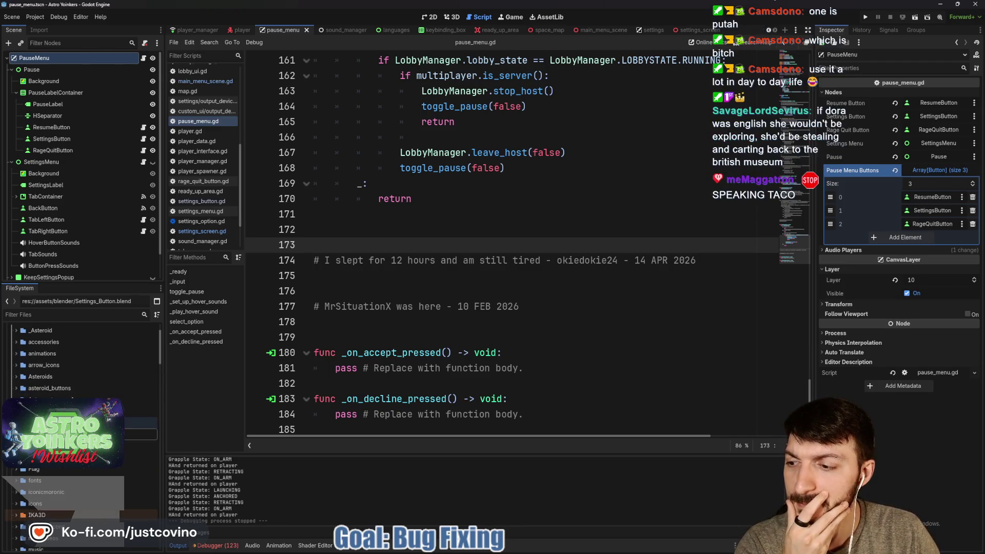
pyautogui.scroll(1, 76, 400)
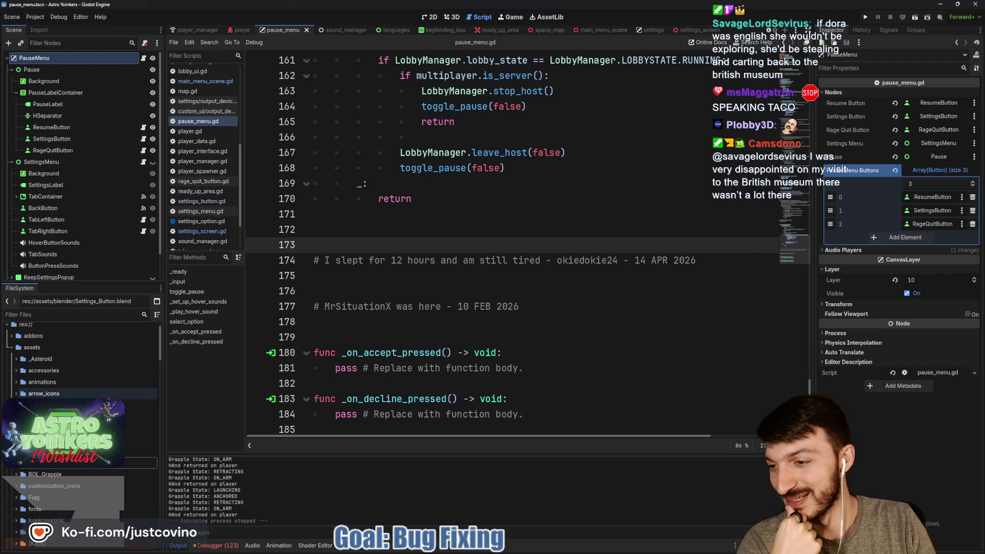
pyautogui.scroll(-8, 49, 395)
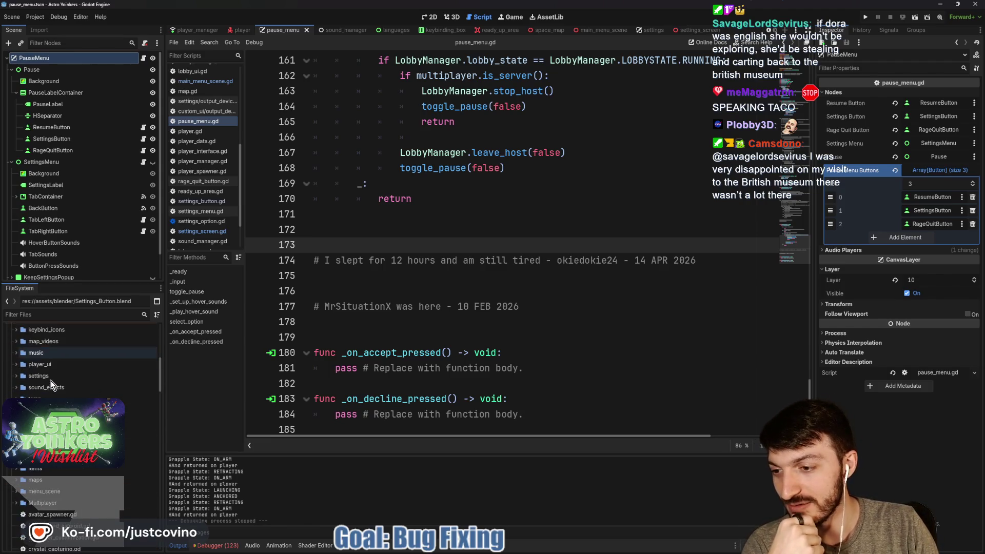
pyautogui.scroll(1, 49, 418)
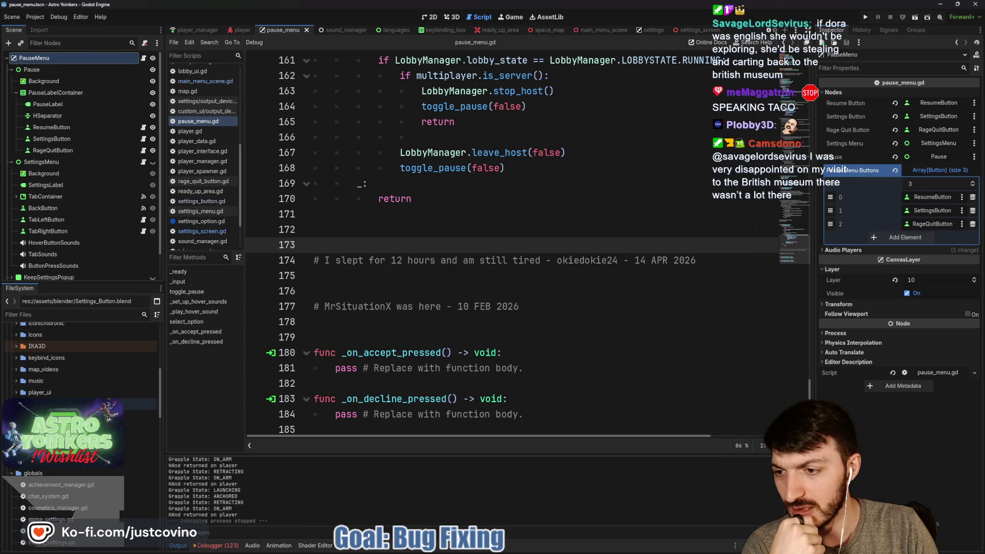
# - Expand sound_effects and browse its beam and settings-menu .wav files
pyautogui.doubleClick(49, 416)
pyautogui.scroll(-2, 77, 359)
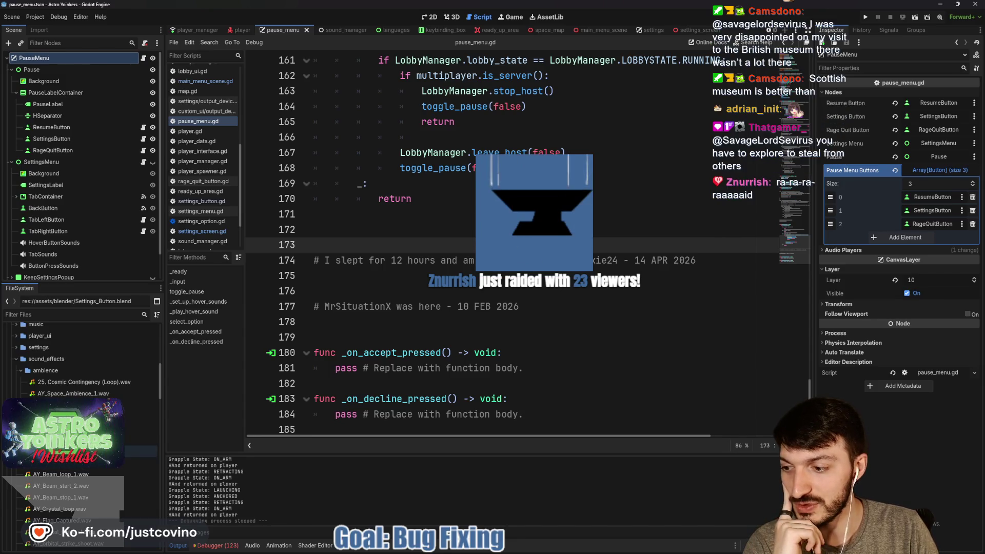
pyautogui.scroll(-2, 95, 462)
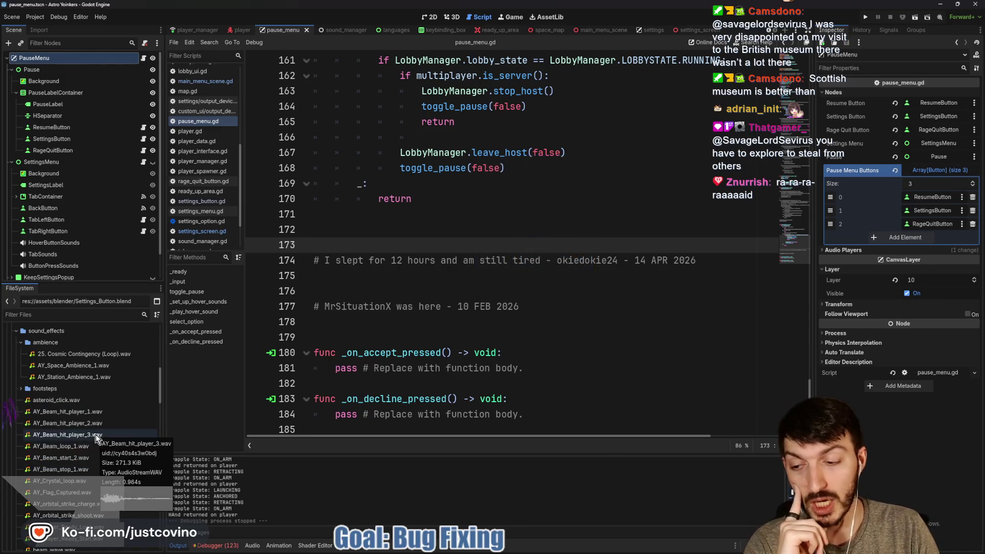
pyautogui.scroll(-3, 96, 436)
pyautogui.scroll(-5, 97, 436)
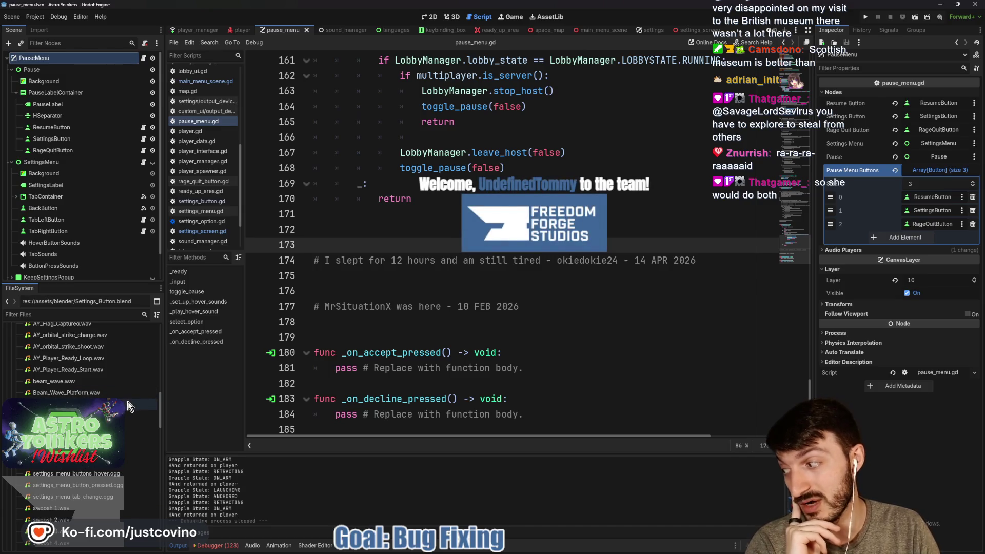
pyautogui.moveTo(136, 391)
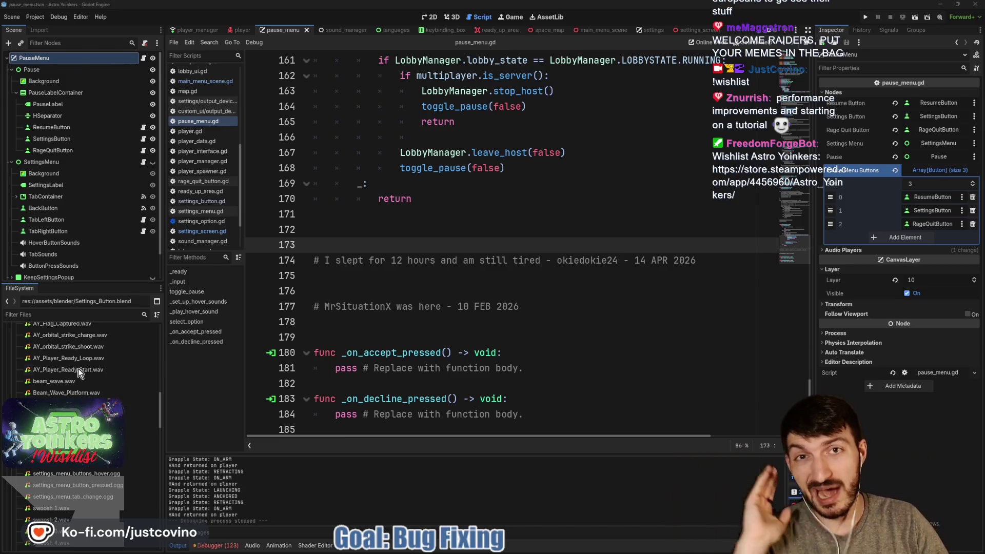
# - Bring up the Astro Yoinkers Steam store page and flip between a trailer screenshot and the video
pyautogui.moveTo(554, 551)
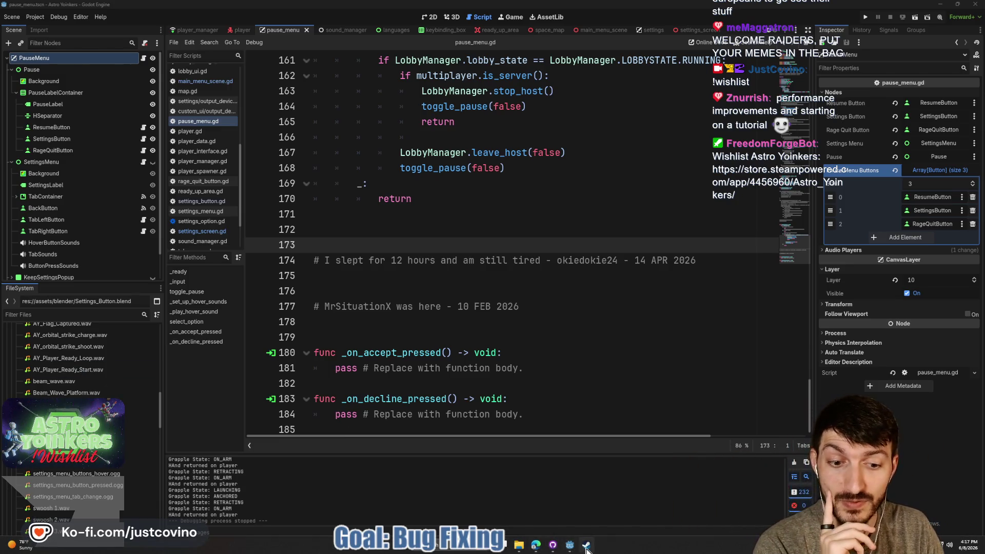
pyautogui.click(586, 548)
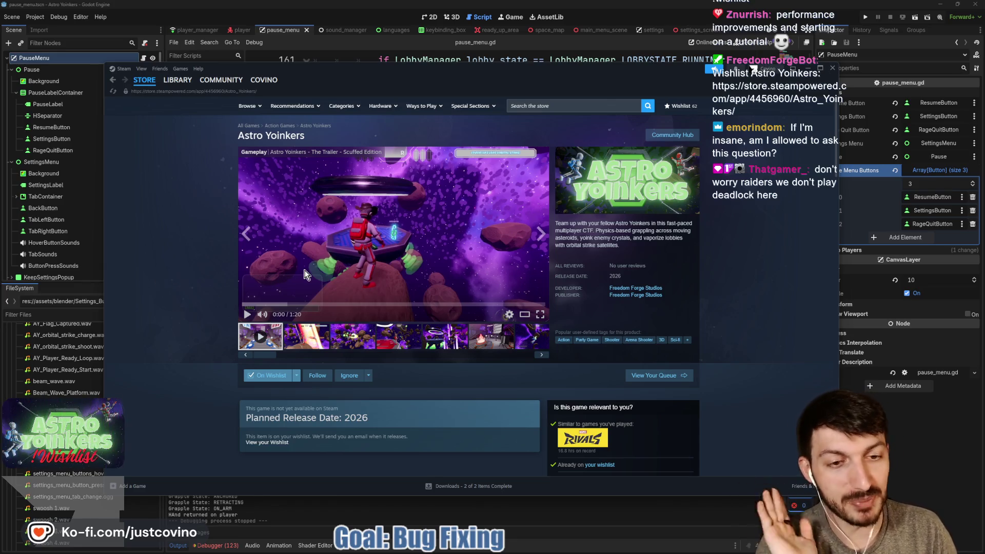
pyautogui.click(316, 338)
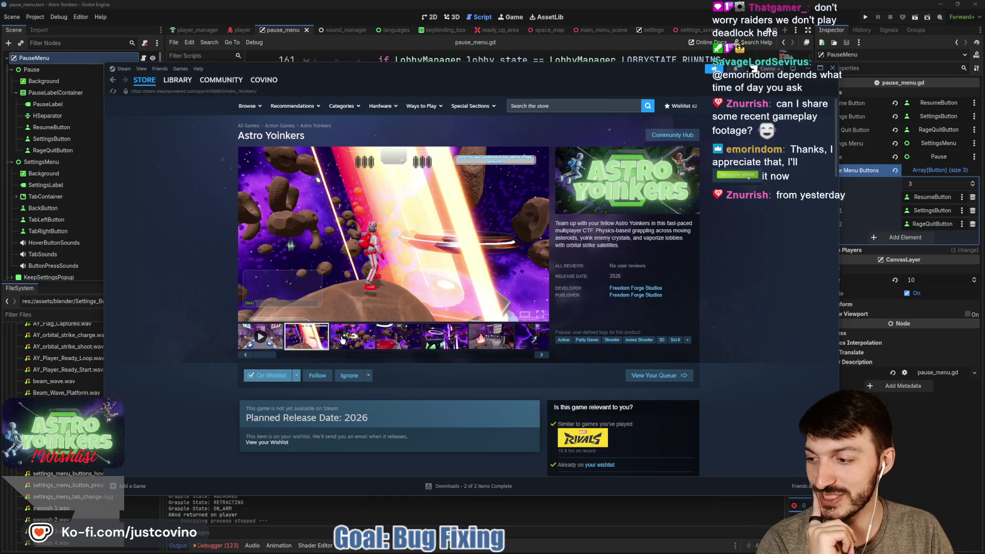
pyautogui.click(278, 341)
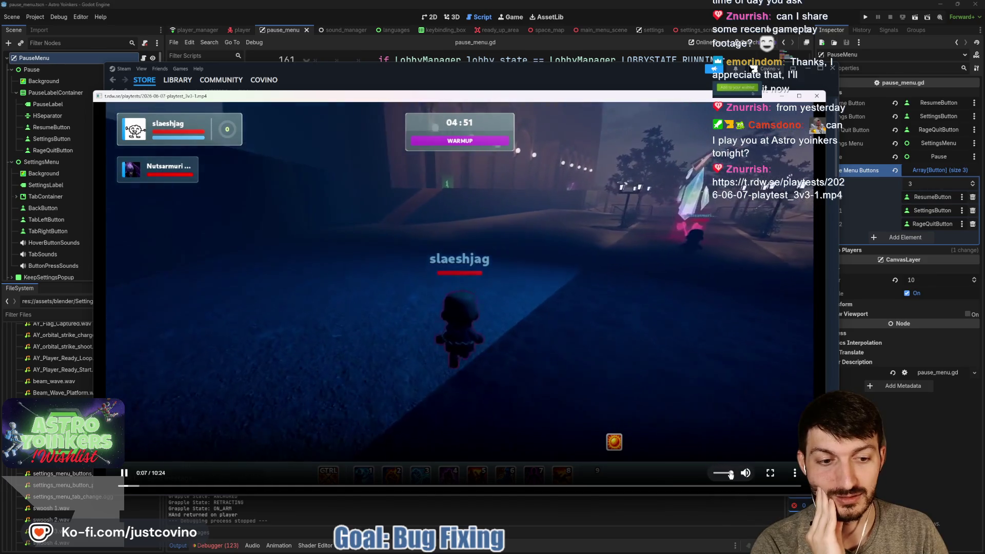
# - Mute the 3v3 playtest video, skip ahead through 1:31, 2:47, 6:06 to 8:48, pause and close it
pyautogui.moveTo(731, 473)
pyautogui.mouseDown()
pyautogui.moveTo(701, 477)
pyautogui.moveTo(731, 474)
pyautogui.mouseUp()
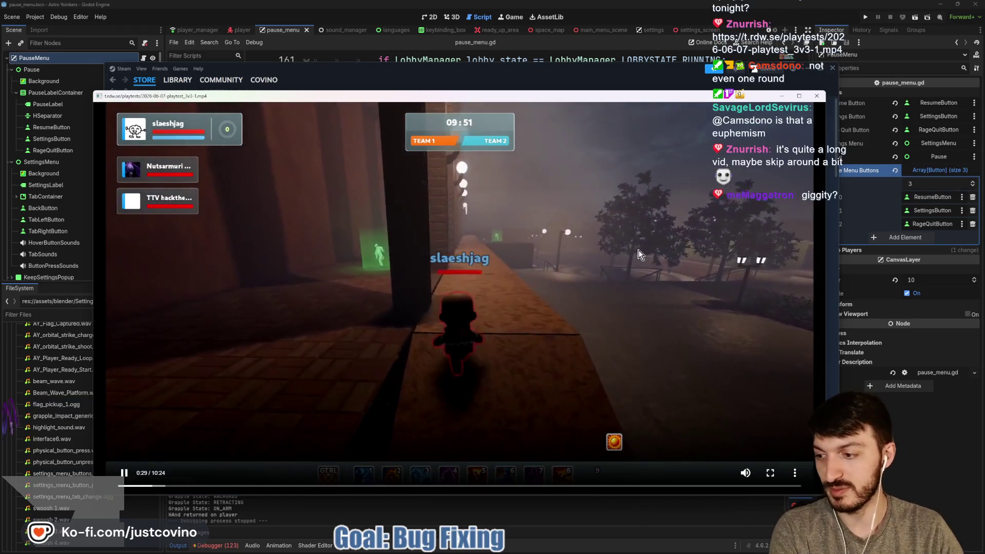
pyautogui.click(220, 486)
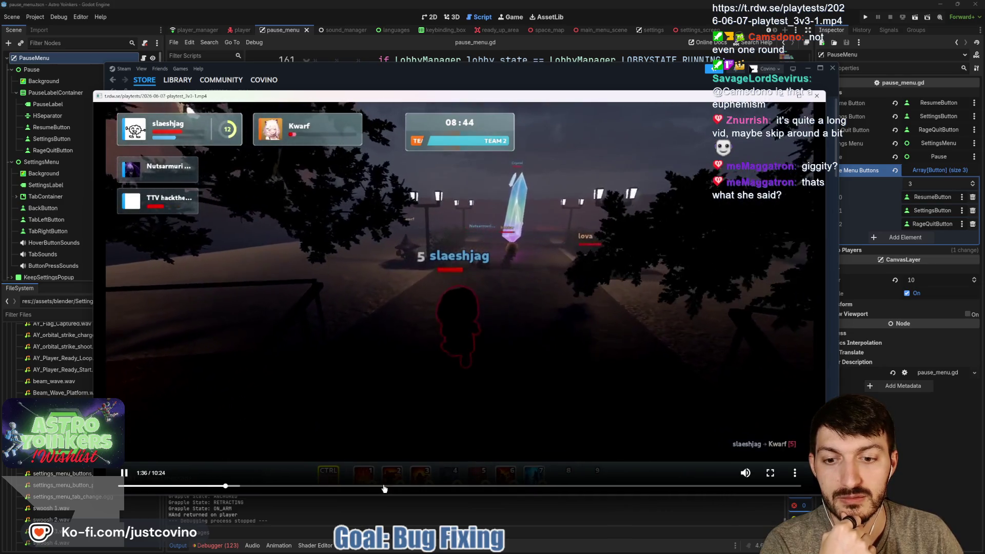
pyautogui.click(303, 488)
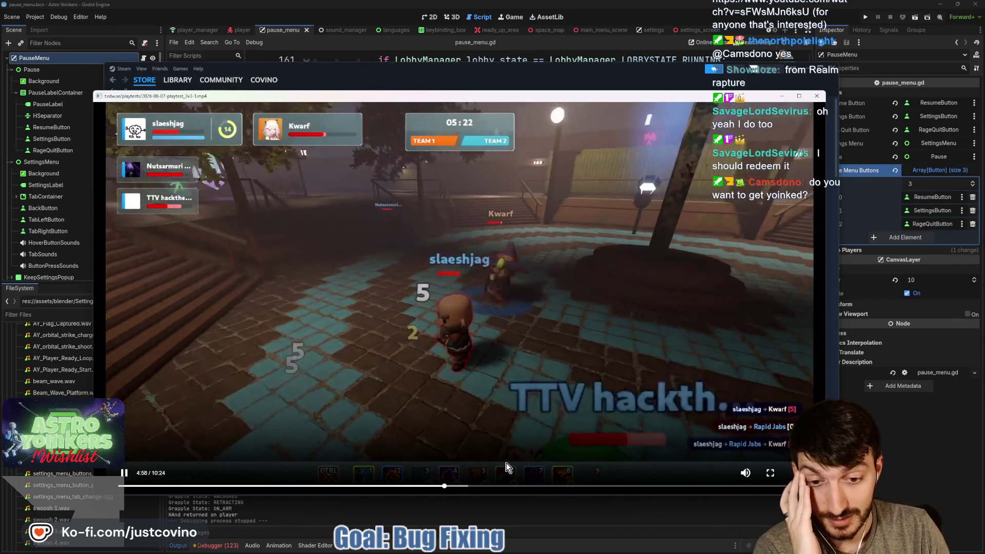
pyautogui.click(519, 487)
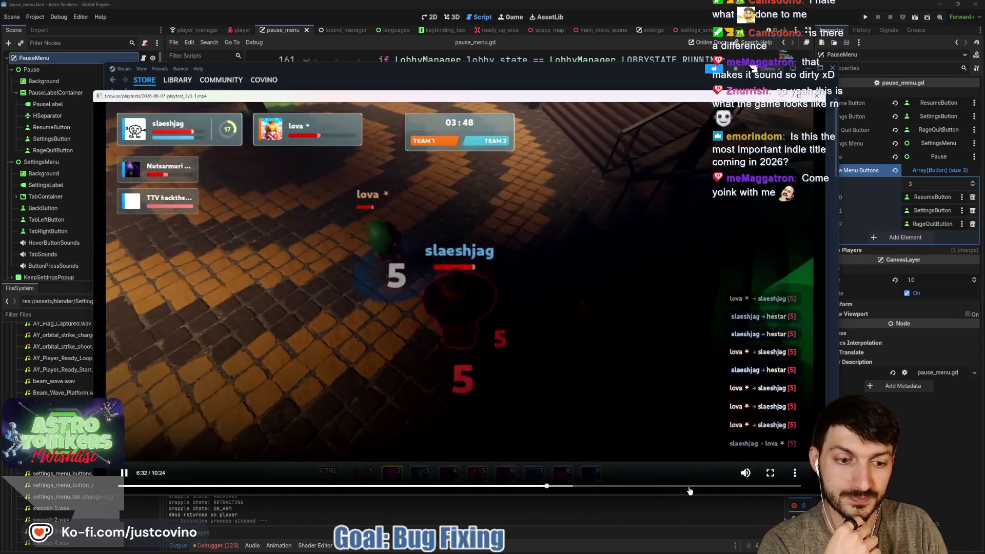
pyautogui.click(695, 485)
pyautogui.click(549, 372)
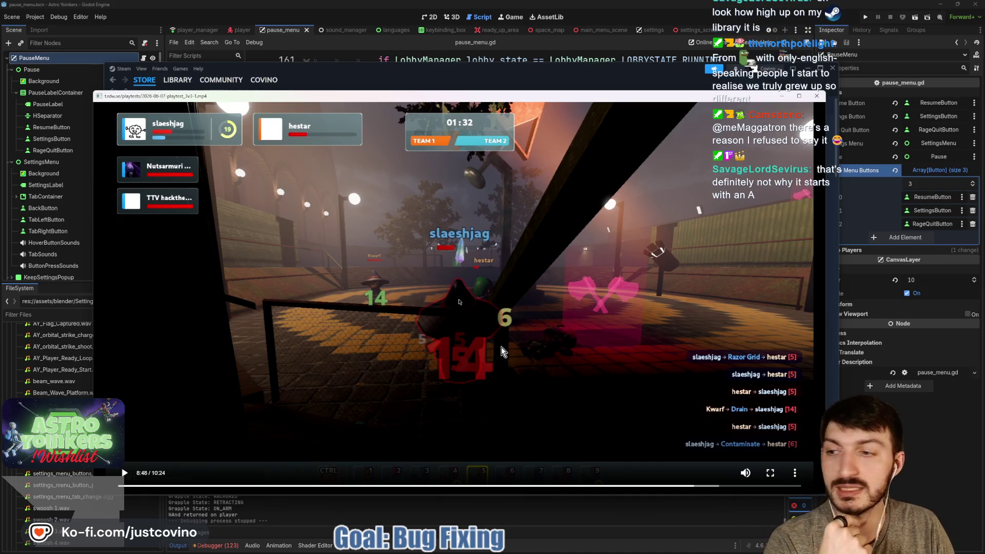
pyautogui.click(817, 96)
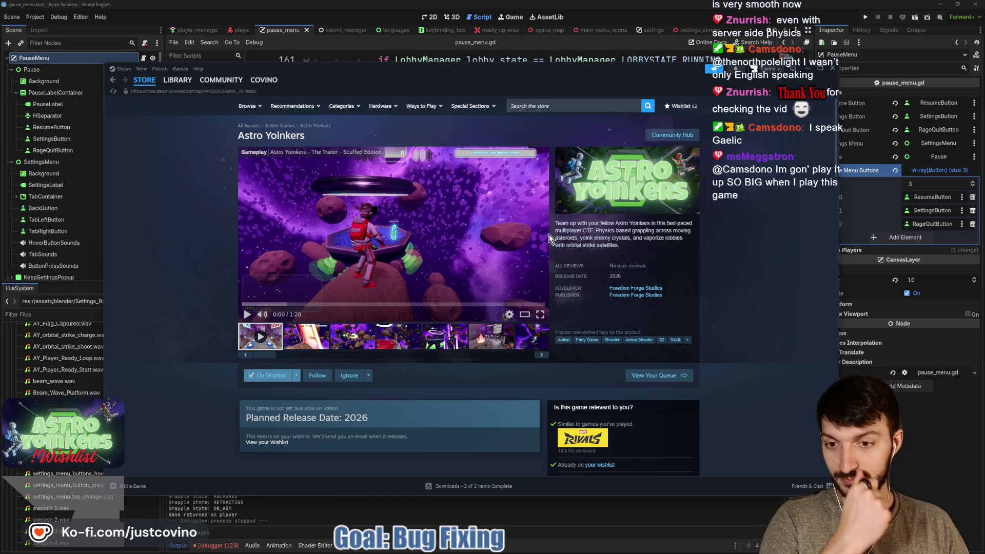
# - Minimize the Steam store window to reveal the pause_menu.gd script in Godot
pyautogui.click(810, 69)
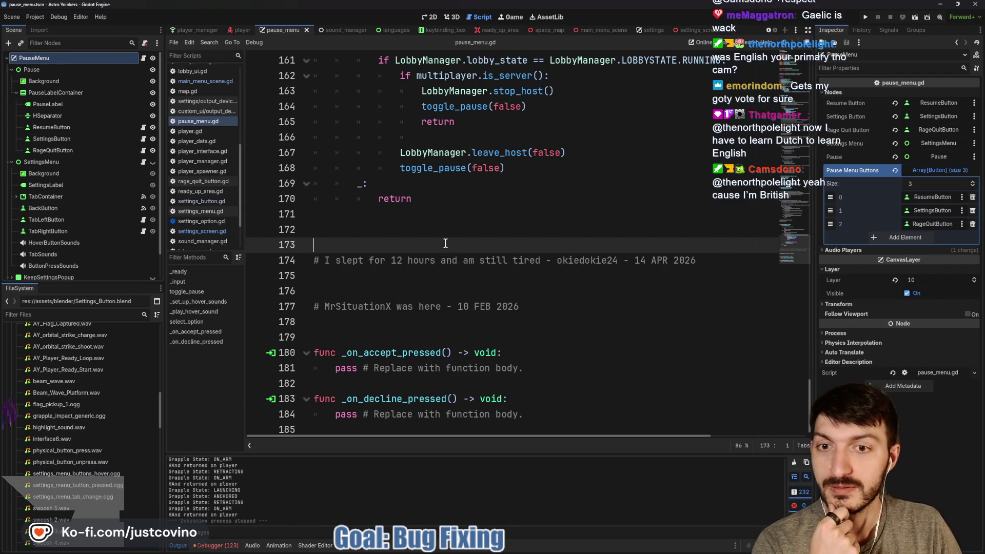
# - Delete the extra blank line 172 in pause_menu.gd and save the script
pyautogui.click(345, 230)
pyautogui.press('BackSpace')
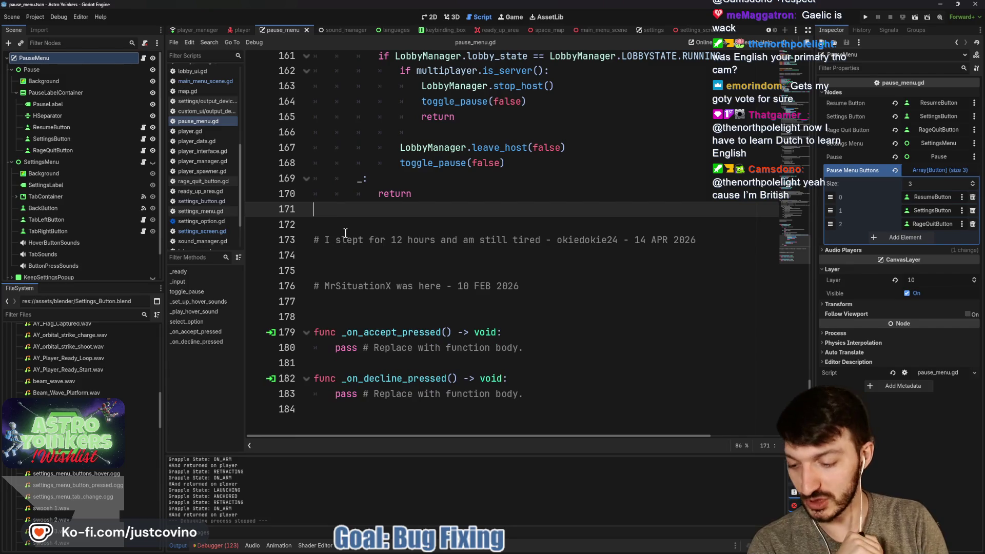
pyautogui.hotkey('ctrl', 's')
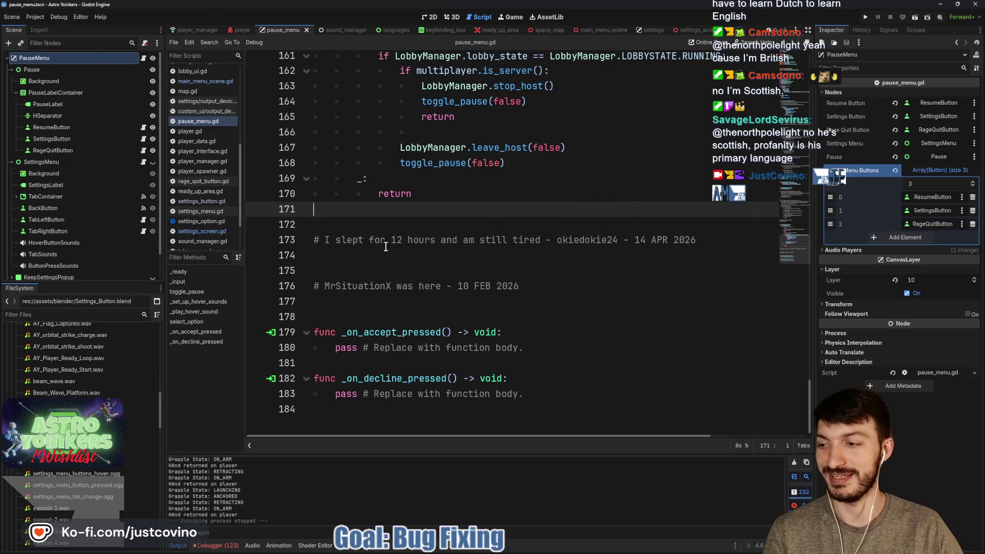
pyautogui.click(386, 246)
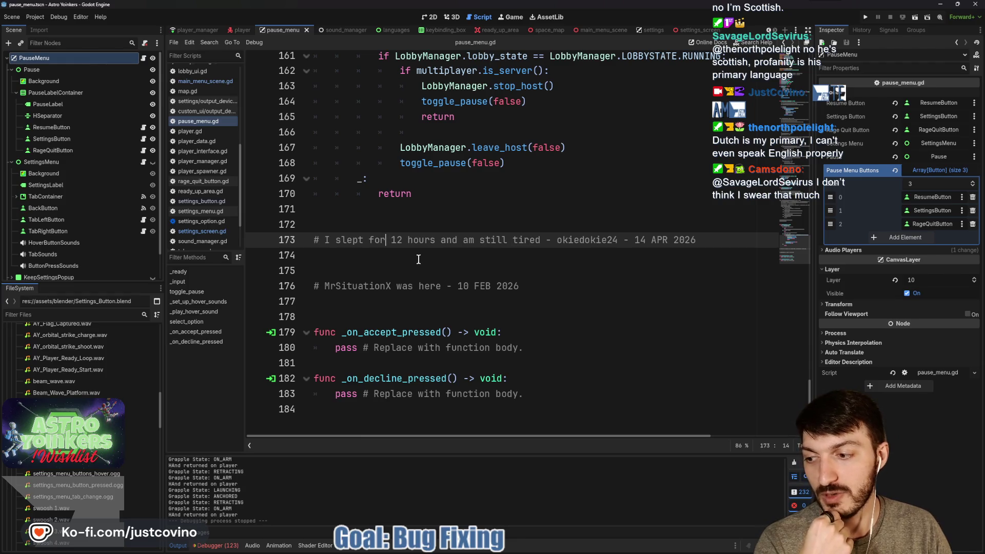
pyautogui.click(389, 227)
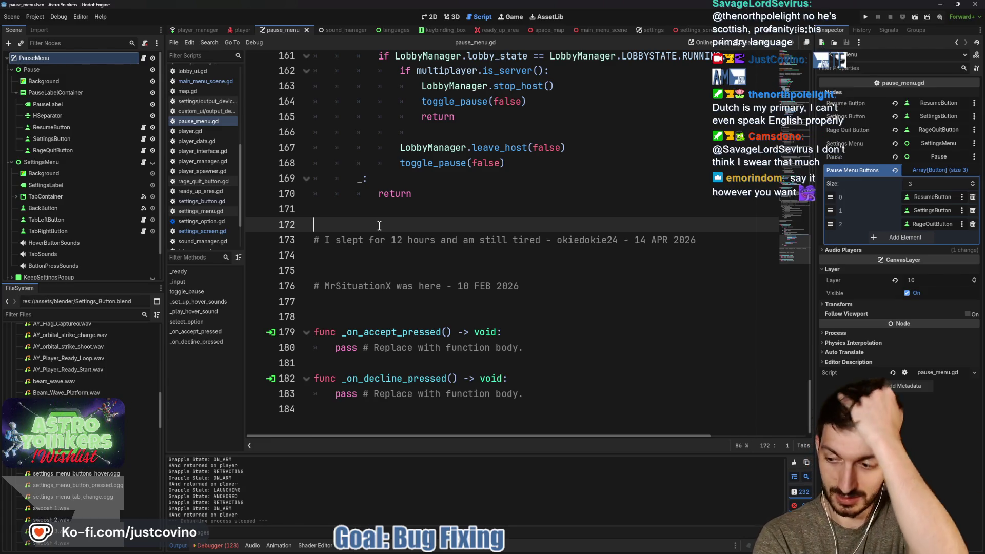
# - Scroll up through the script and launch Astro Yoinkers with Run Project
pyautogui.scroll(7, 379, 226)
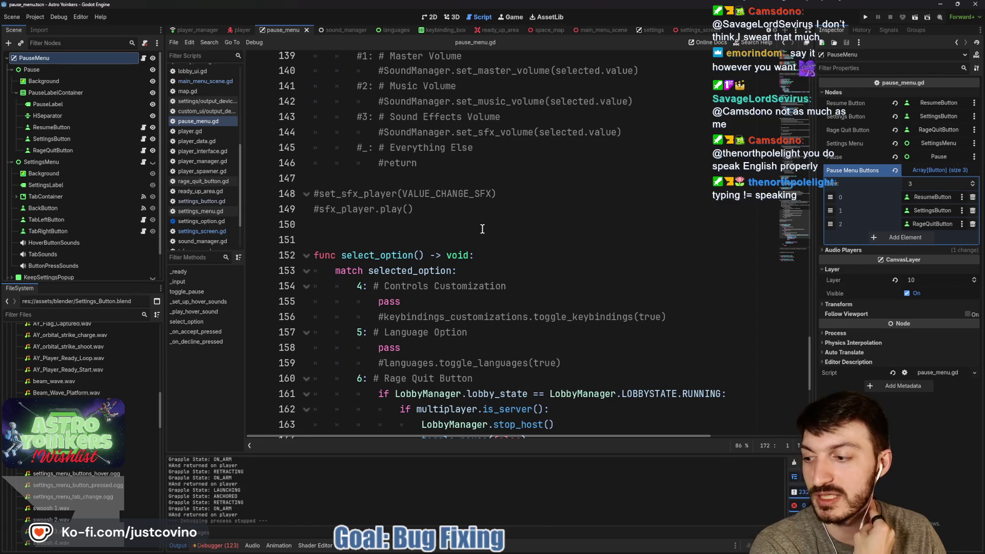
pyautogui.click(440, 182)
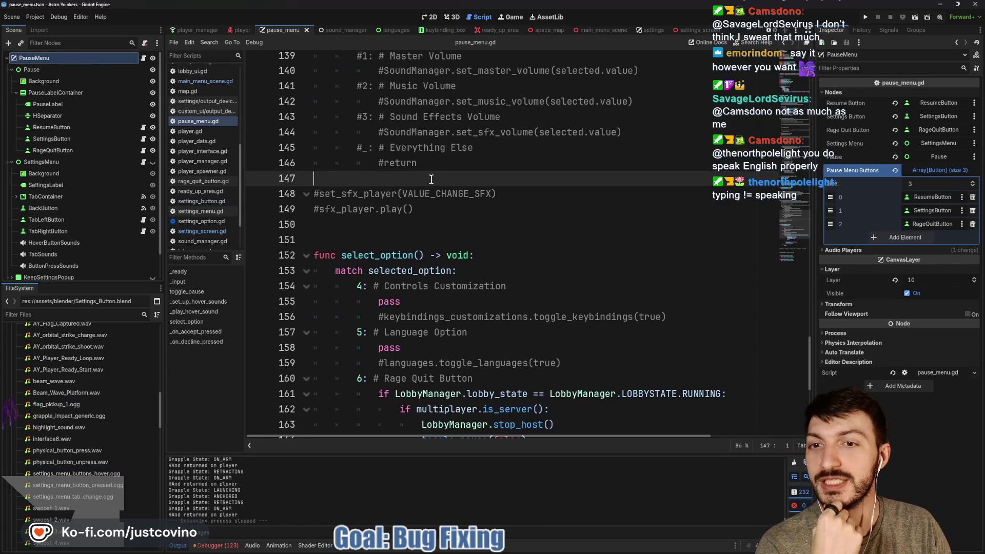
pyautogui.scroll(4, 442, 205)
pyautogui.scroll(5, 445, 208)
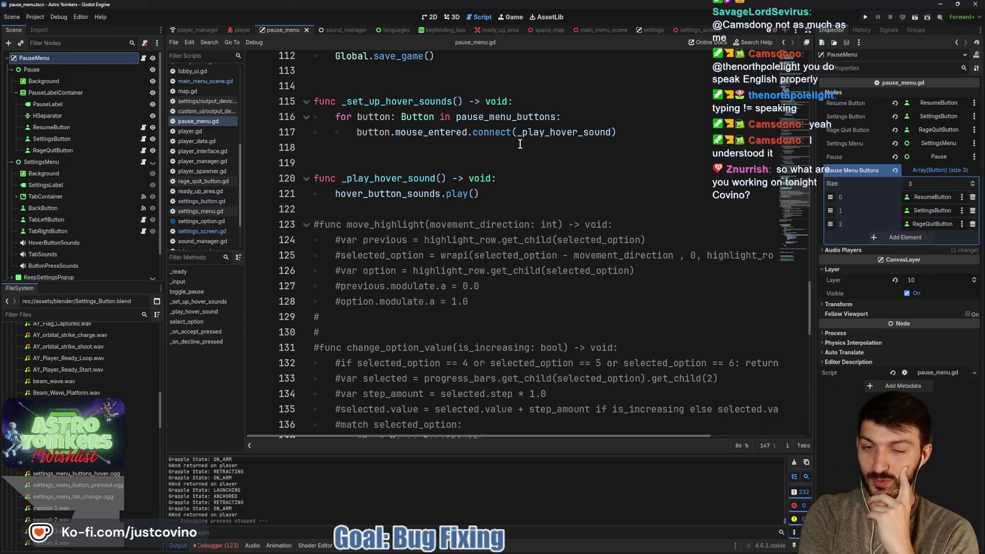
pyautogui.click(866, 16)
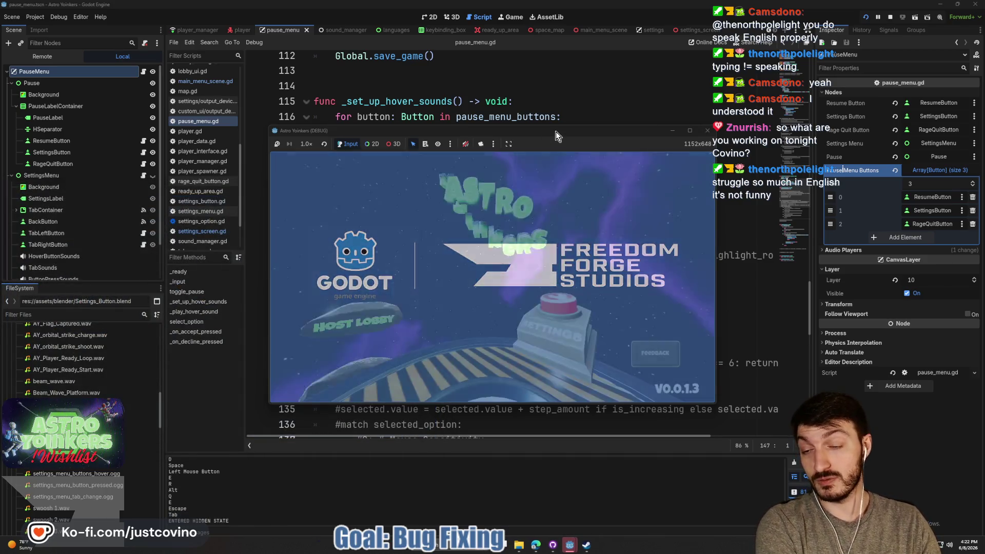
# - In Astro Yoinkers, open Settings, go back to the title menu with RETURN, then reopen Settings
pyautogui.click(556, 330)
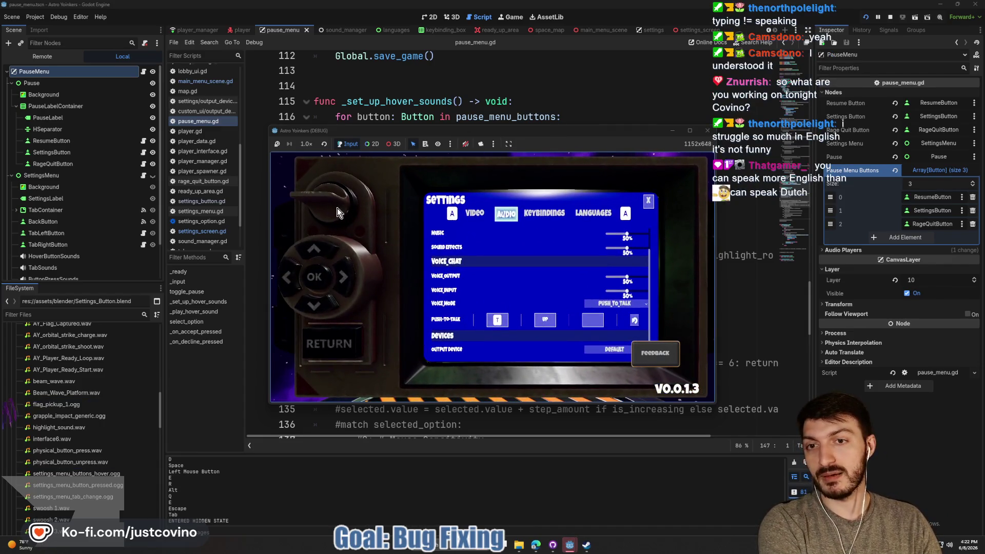
pyautogui.click(337, 341)
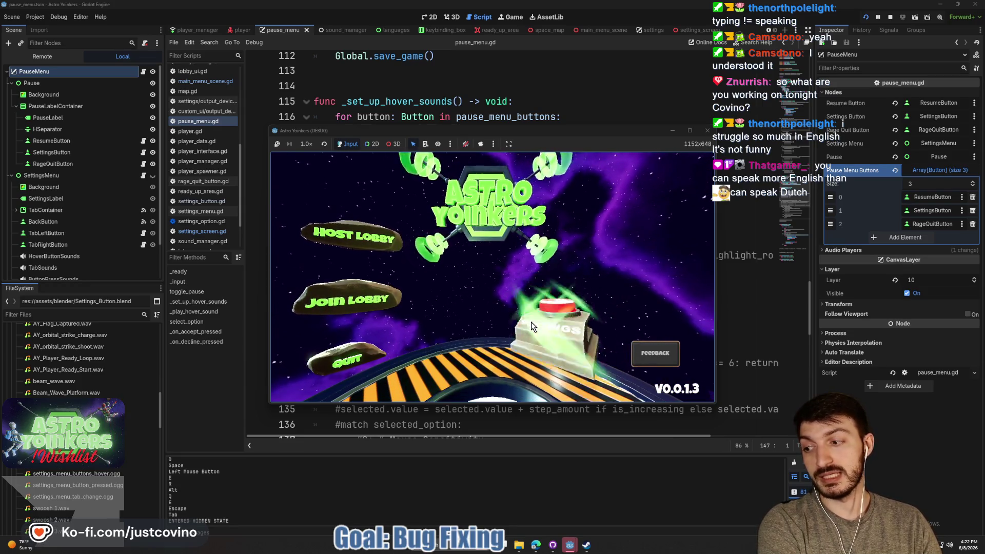
pyautogui.click(531, 322)
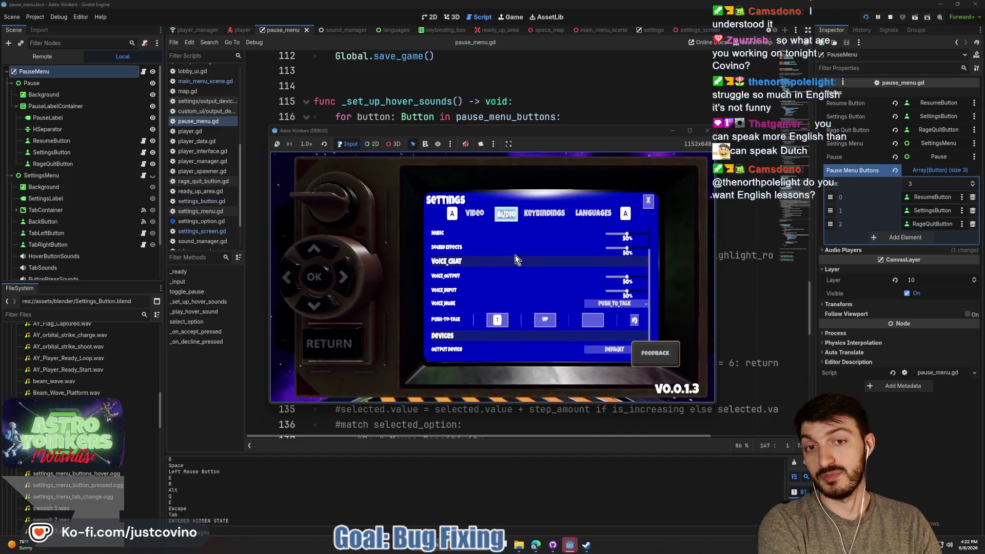
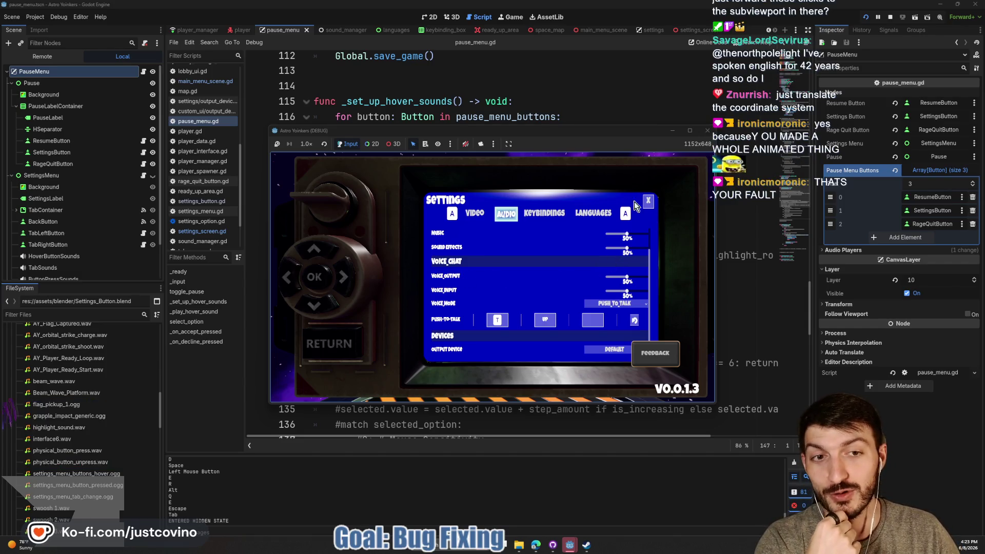
# - Close the in-game settings screen and stop the running Astro Yoinkers game window
pyautogui.click(328, 351)
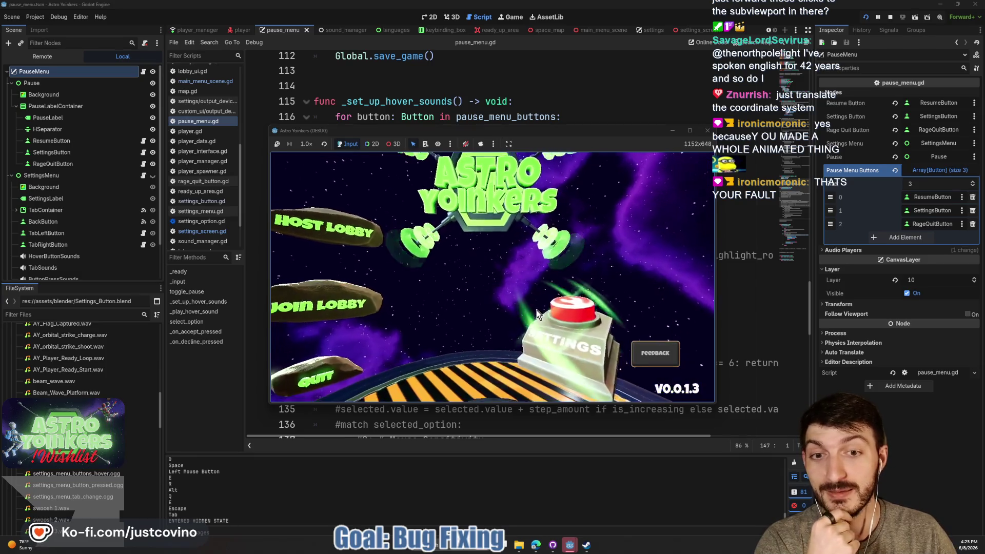
pyautogui.click(706, 134)
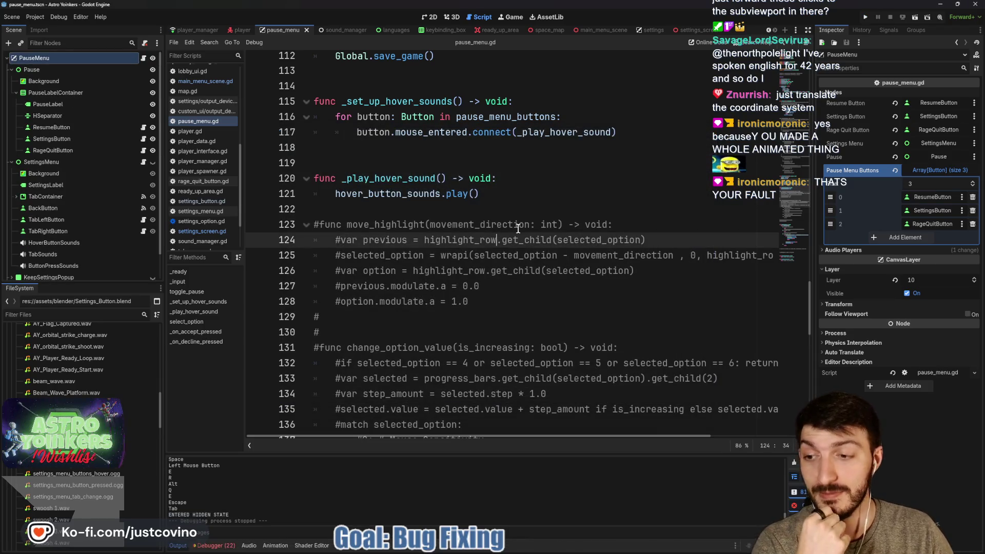
pyautogui.scroll(-3, 90, 479)
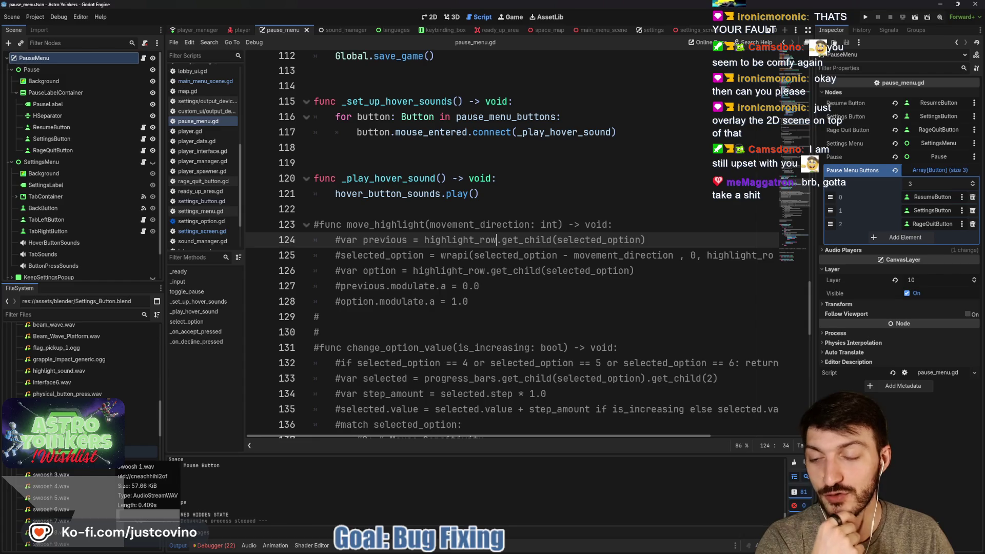
pyautogui.scroll(-1, 88, 466)
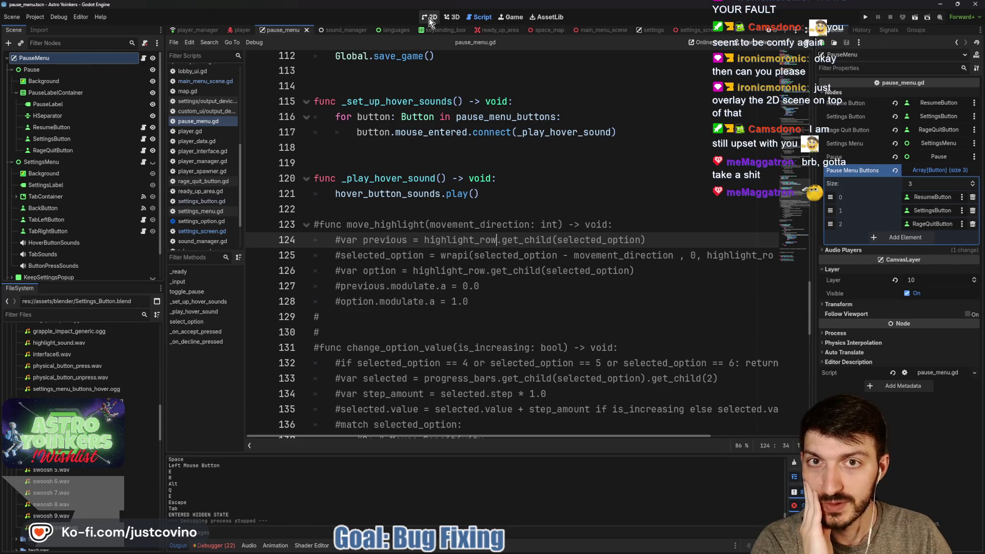
# - Switch to the main_menu_scene tab and show its main_menu_scene.gd script
pyautogui.click(452, 17)
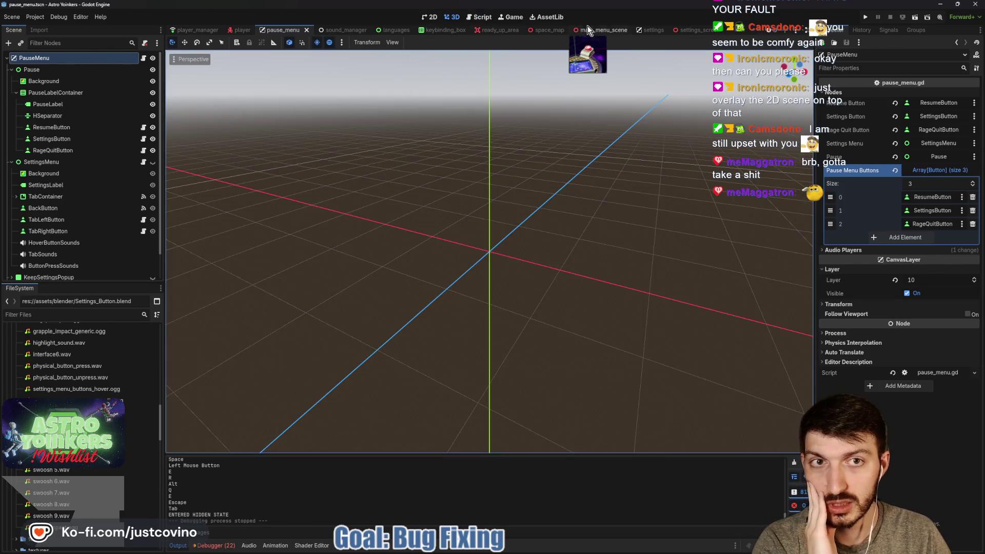
pyautogui.click(600, 29)
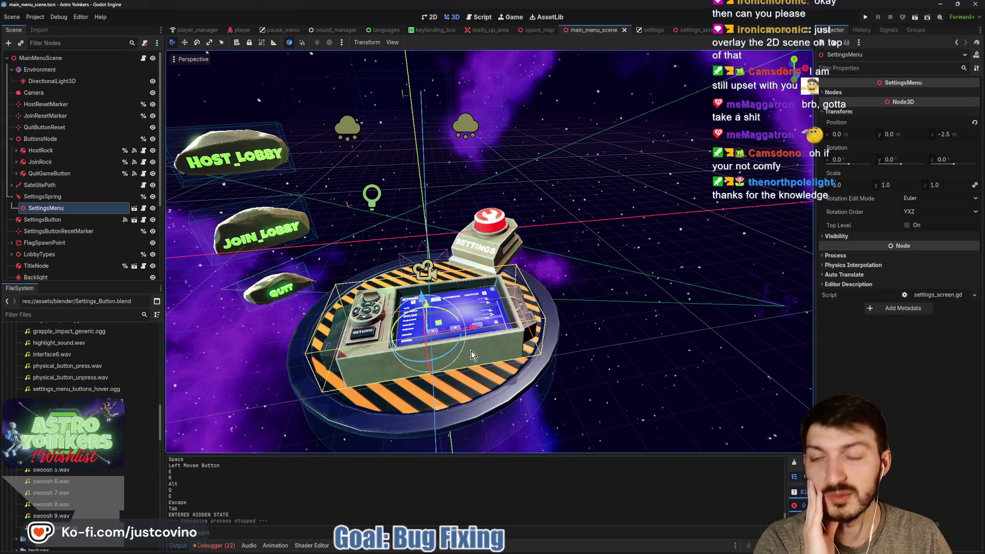
pyautogui.click(478, 17)
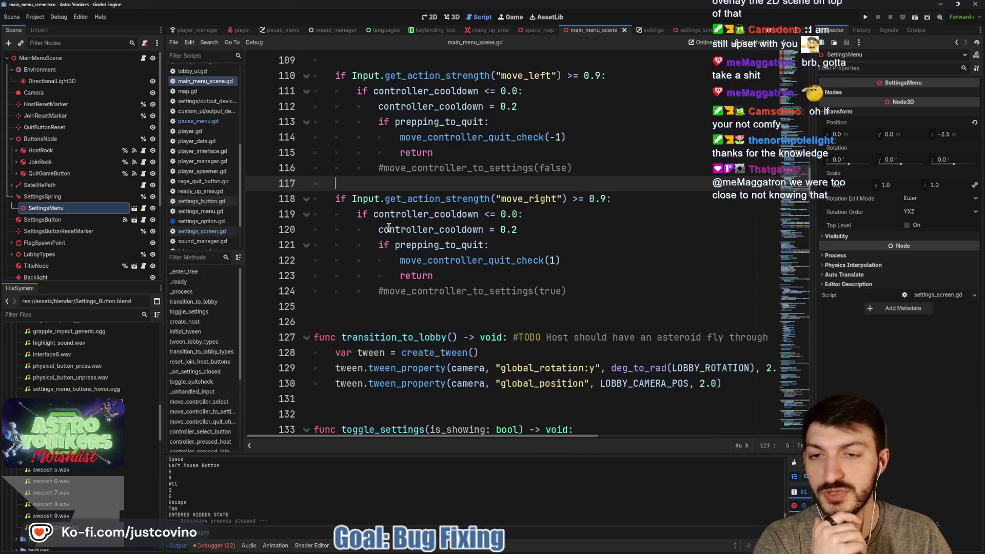
pyautogui.click(386, 306)
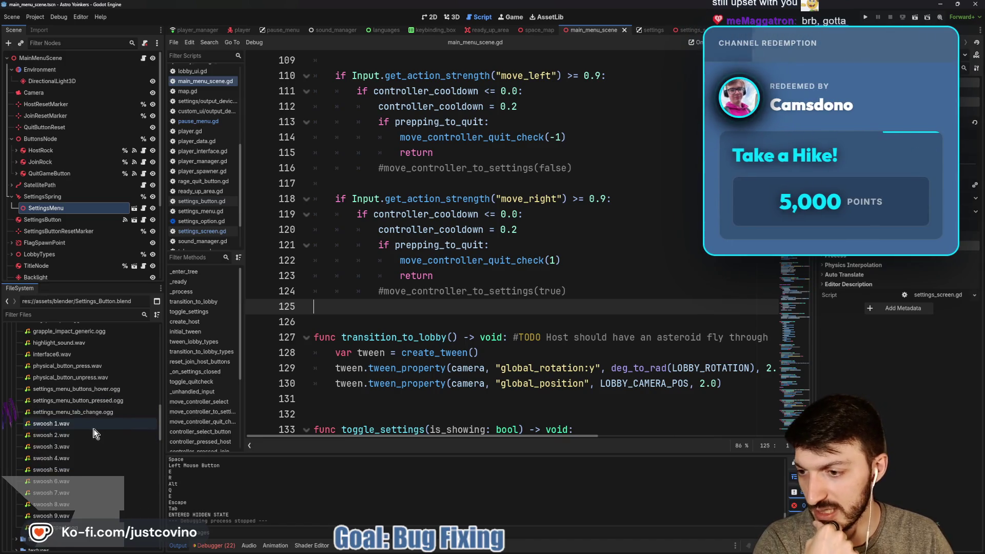
pyautogui.scroll(2, 95, 434)
pyautogui.scroll(5, 95, 433)
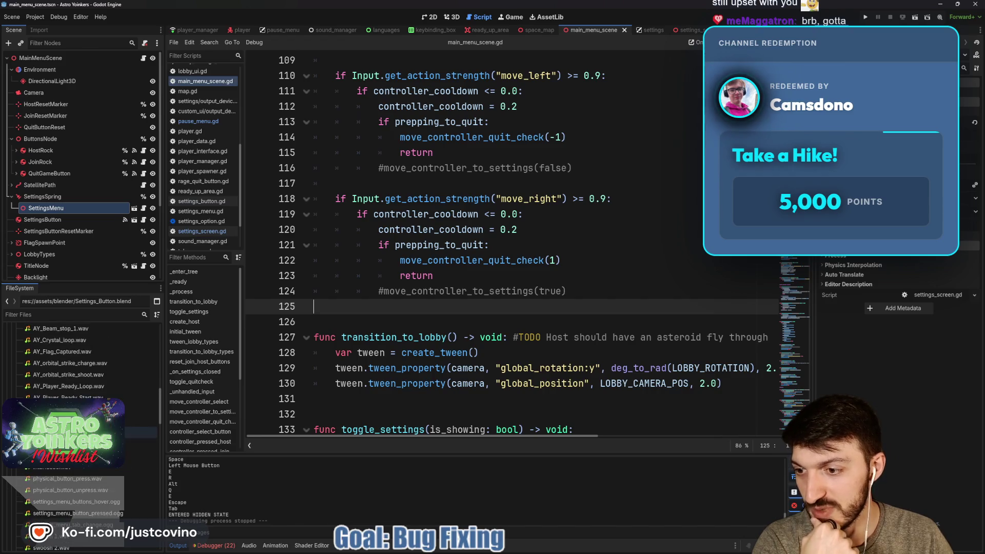
pyautogui.scroll(3, 85, 385)
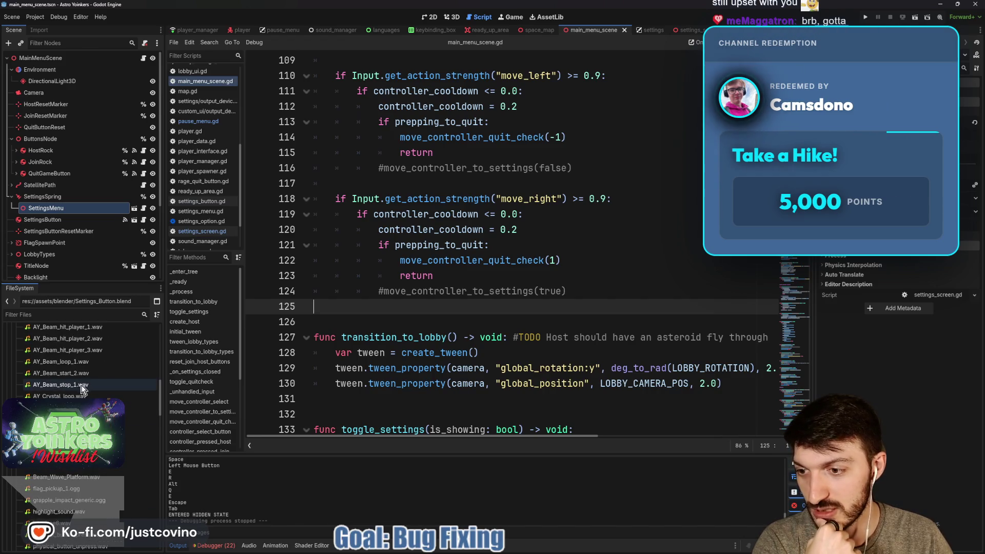
pyautogui.scroll(2, 77, 385)
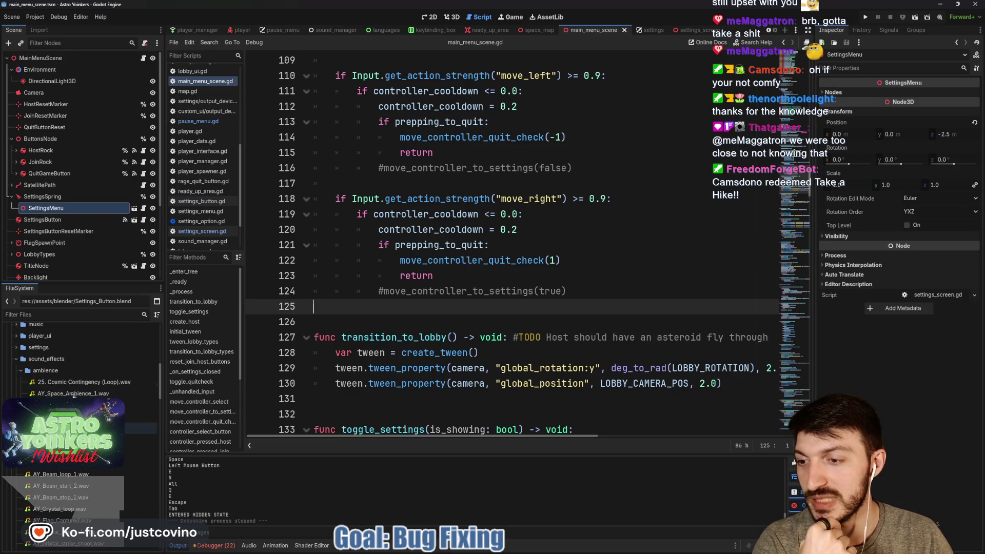
pyautogui.scroll(-2, 82, 370)
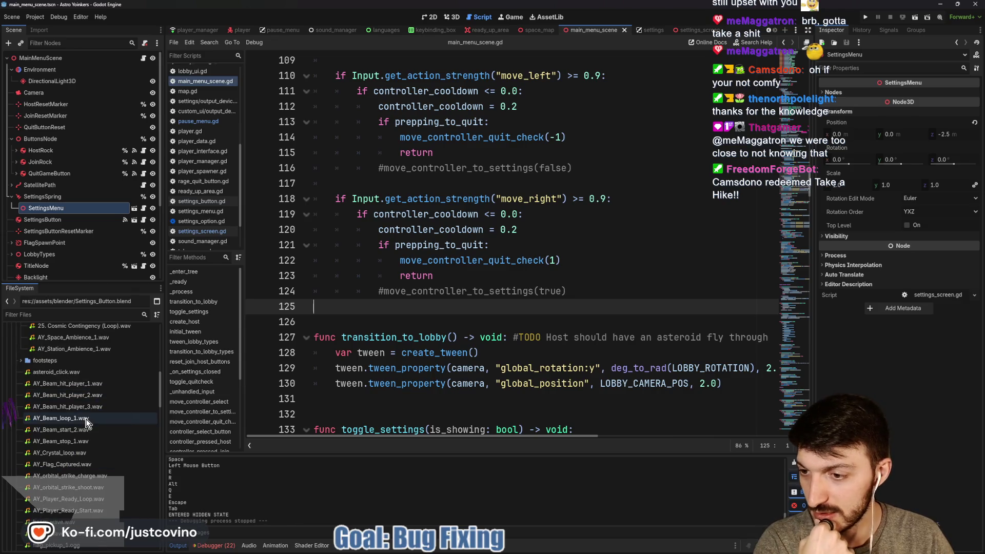
pyautogui.scroll(-5, 83, 256)
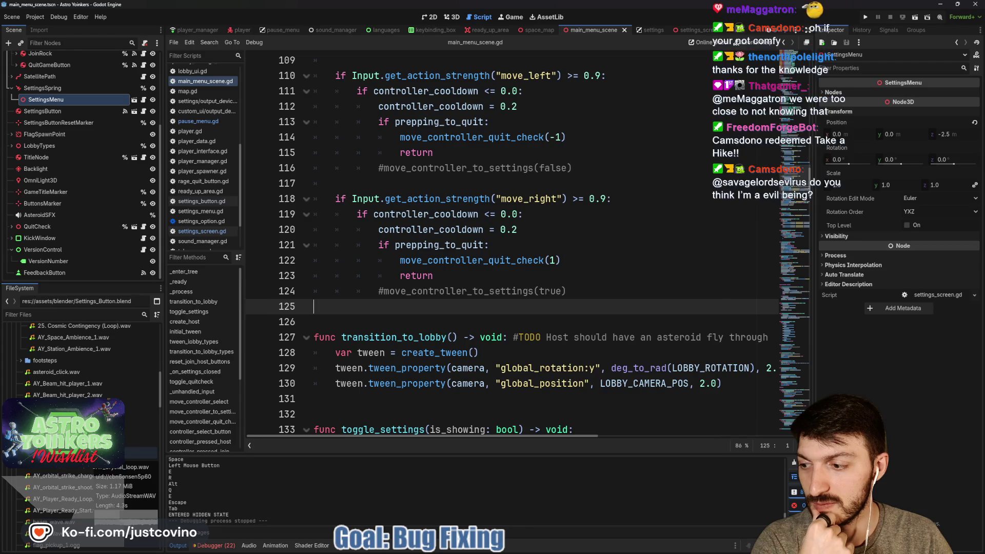
pyautogui.scroll(-2, 96, 425)
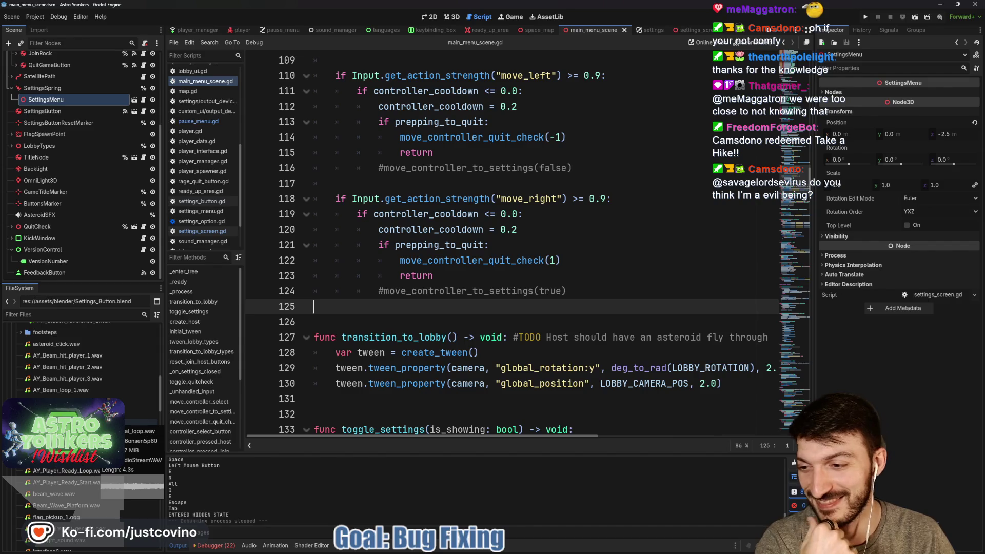
pyautogui.click(141, 448)
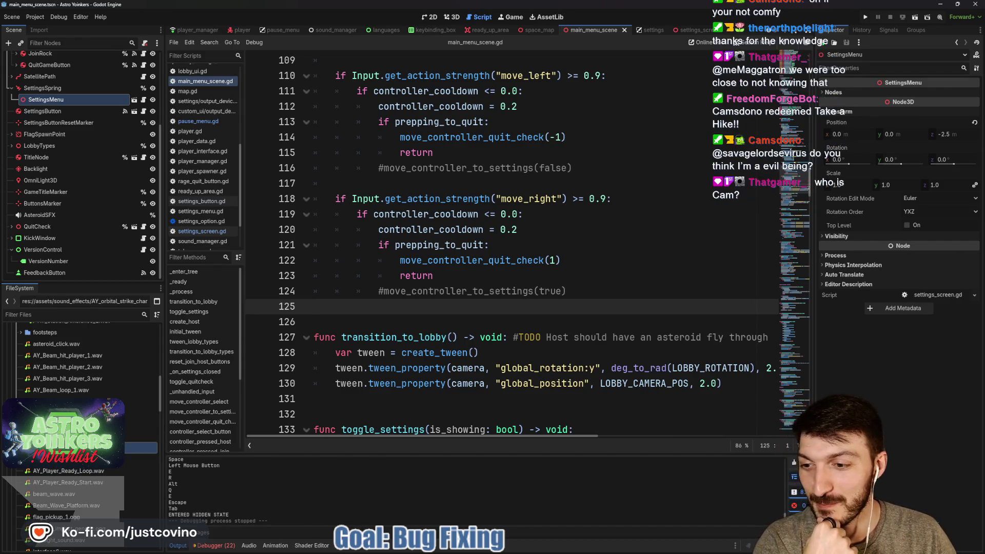
pyautogui.moveTo(94, 444)
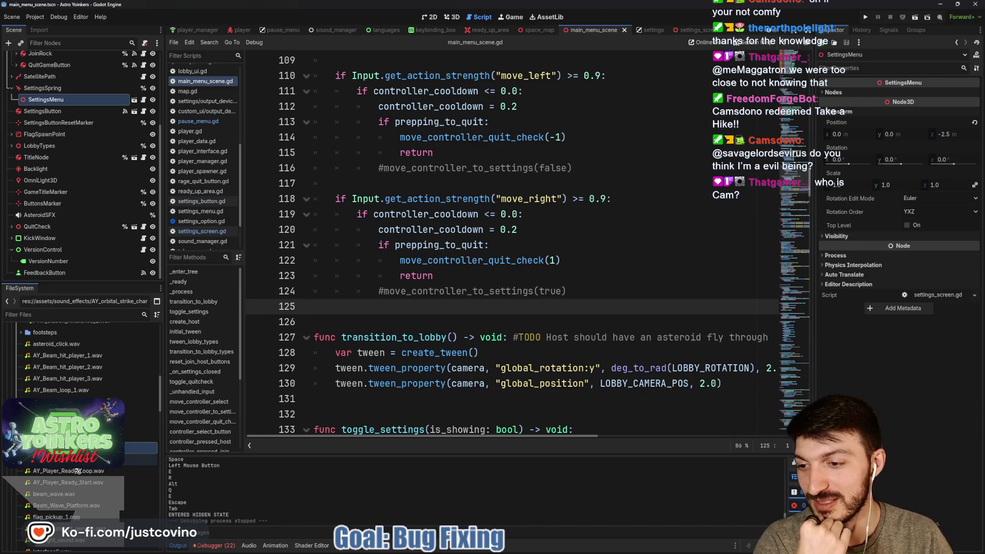
pyautogui.moveTo(76, 469)
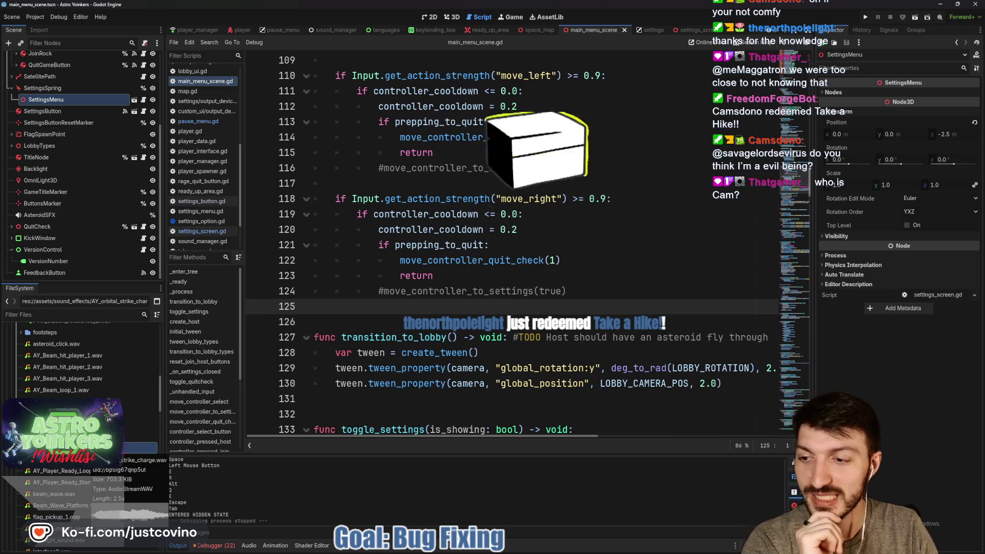
pyautogui.scroll(-2, 88, 456)
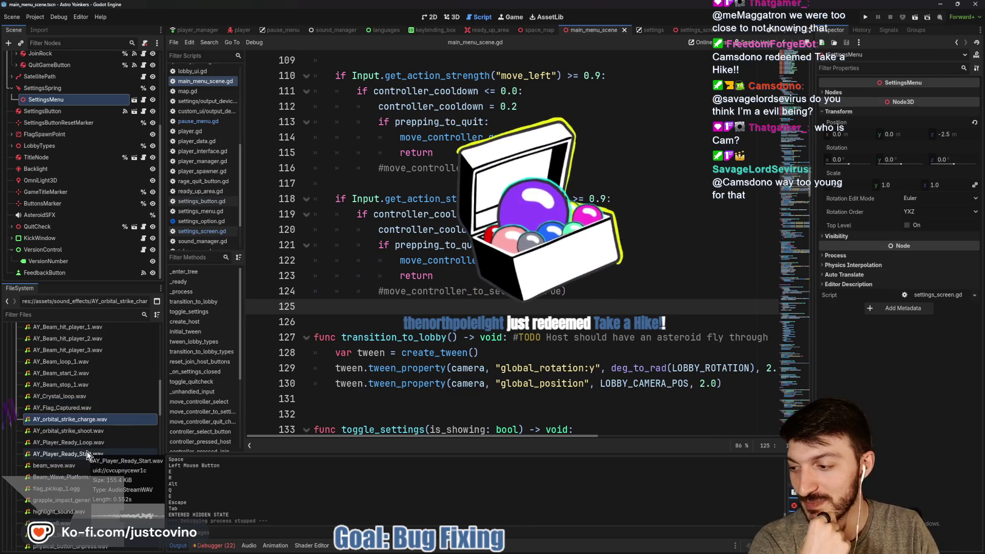
pyautogui.scroll(-2, 88, 452)
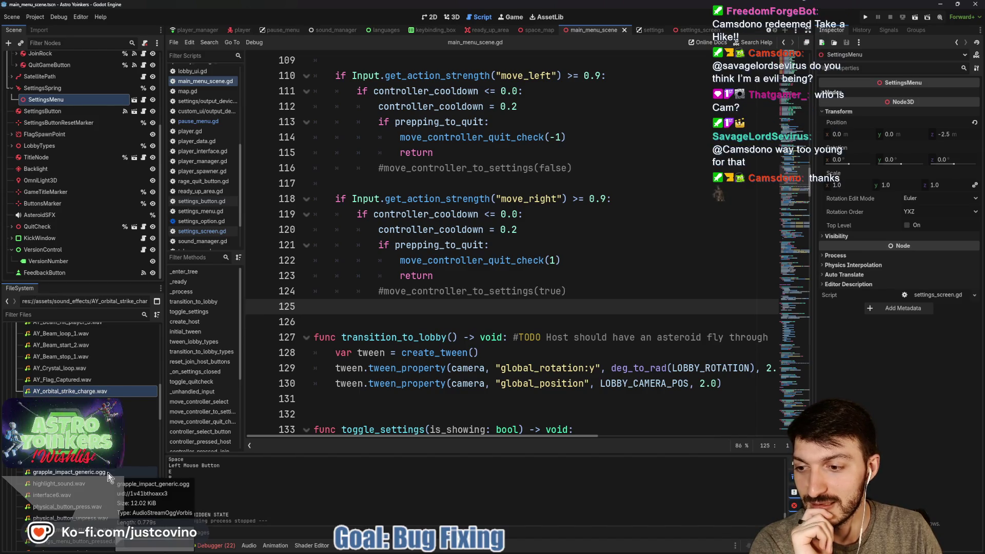
pyautogui.scroll(-4, 99, 485)
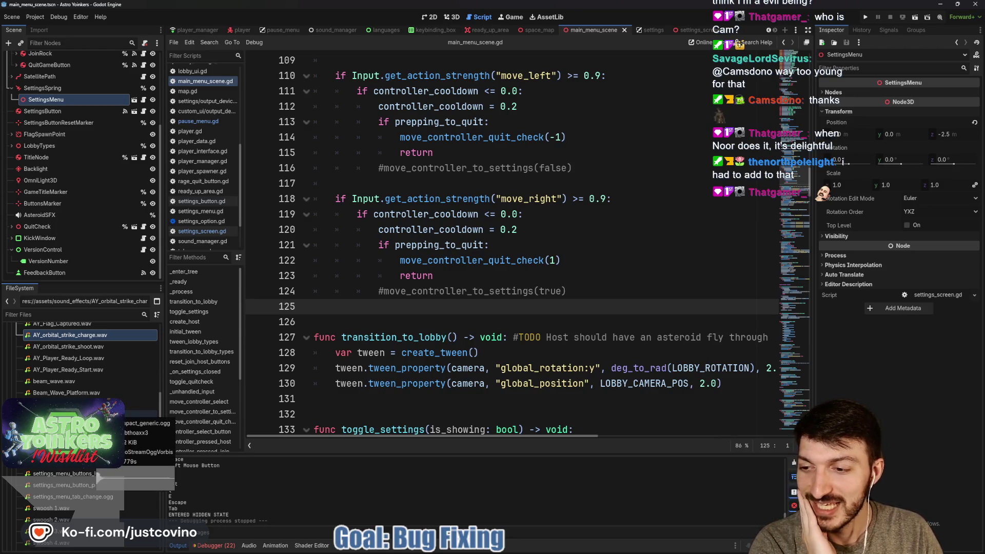
# - Find the AY_Beam_hit_player sounds in FileSystem and open AY_Beam_hit_player_1.wav in the inspector
pyautogui.scroll(-8, 90, 488)
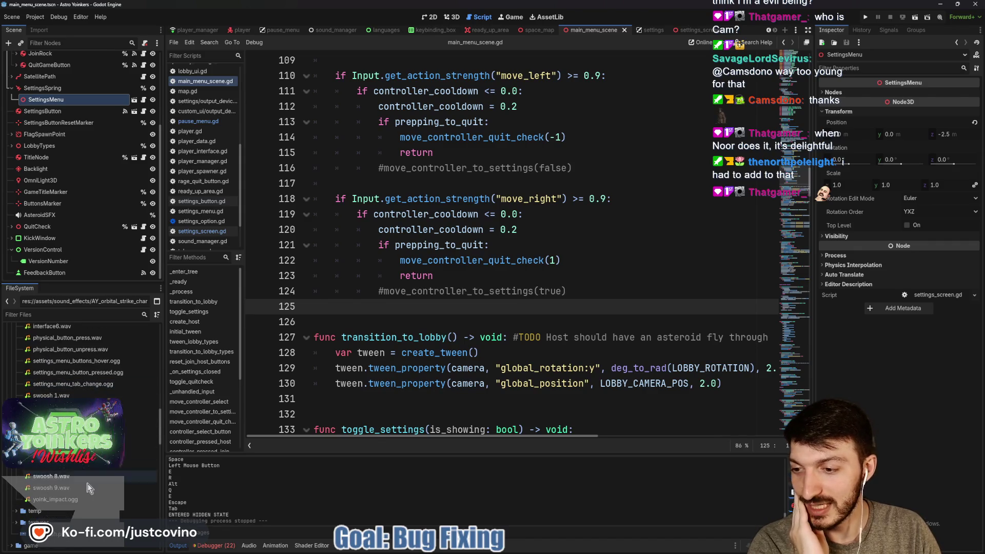
pyautogui.scroll(6, 93, 478)
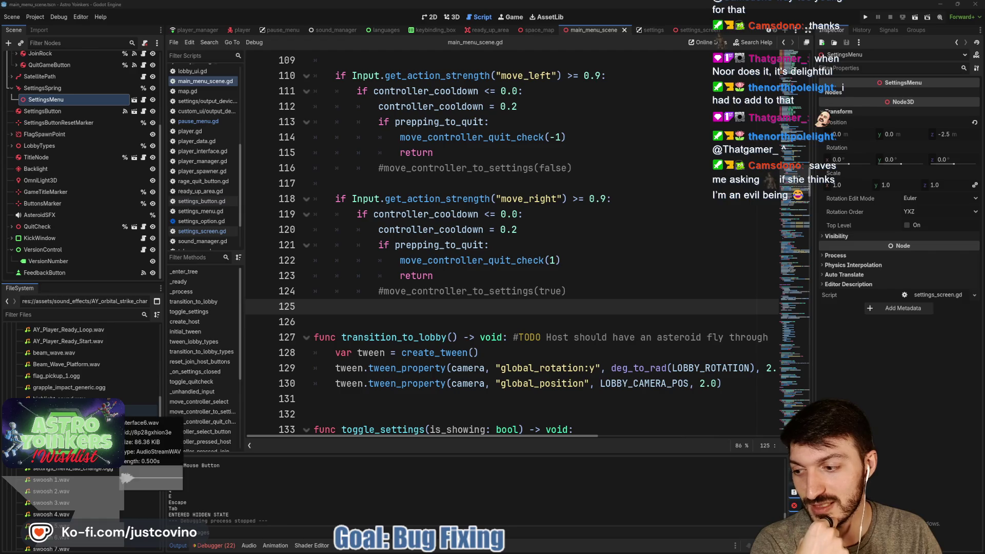
pyautogui.scroll(2, 95, 390)
pyautogui.scroll(4, 94, 389)
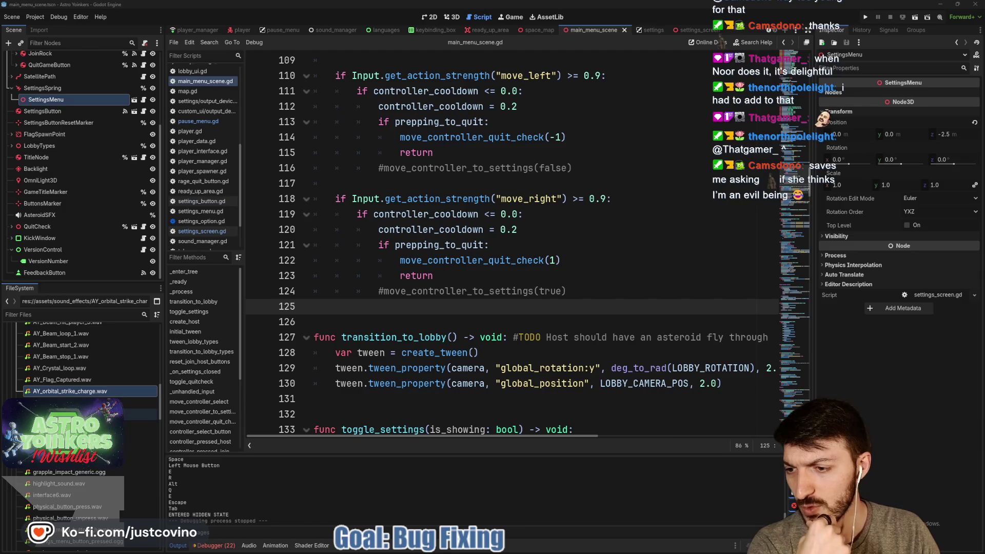
pyautogui.scroll(2, 109, 416)
pyautogui.scroll(2, 94, 359)
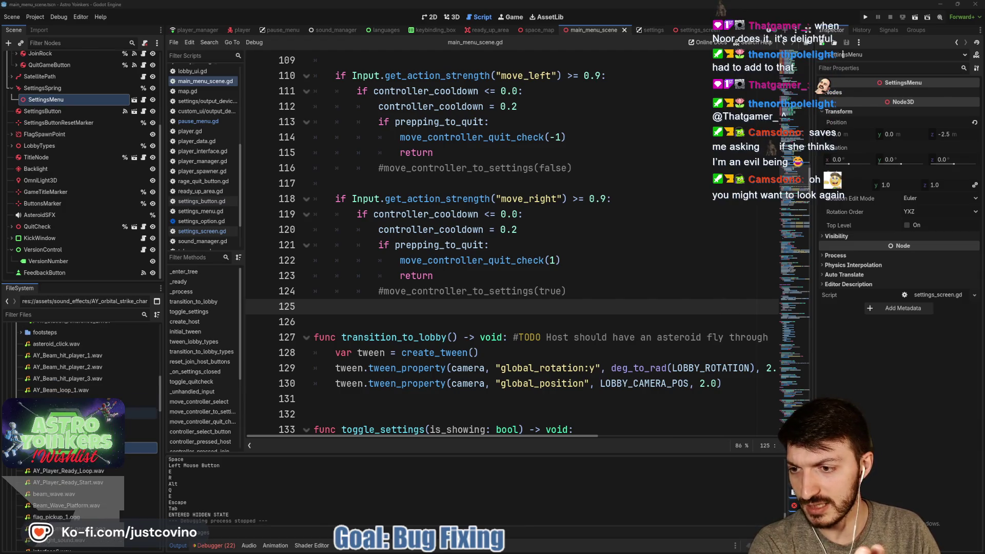
pyautogui.click(94, 359)
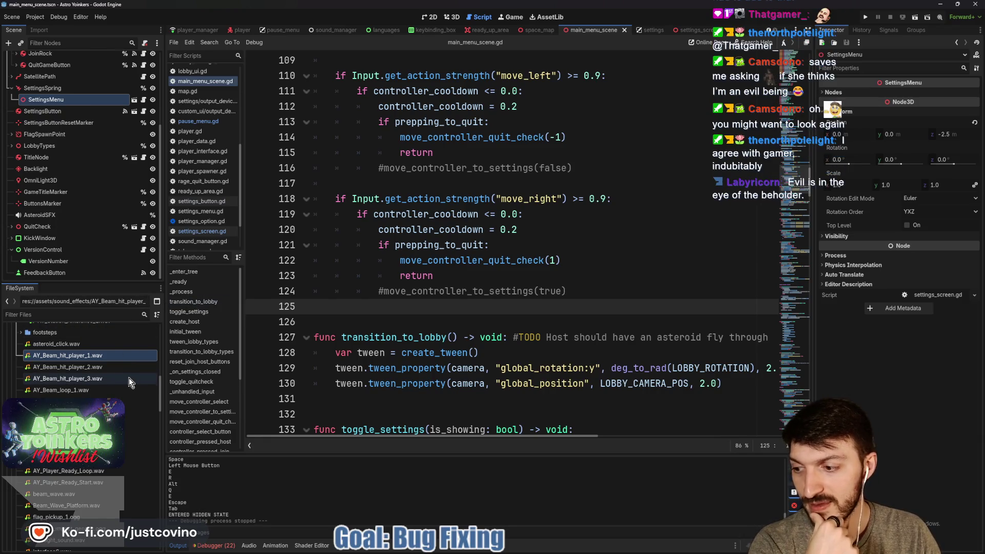
pyautogui.moveTo(101, 390)
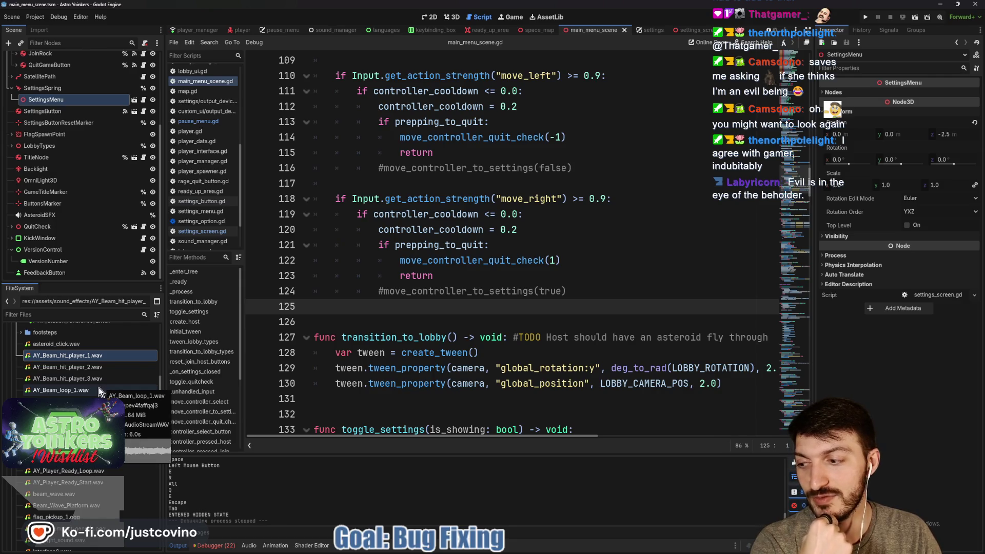
pyautogui.click(80, 364)
pyautogui.click(78, 356)
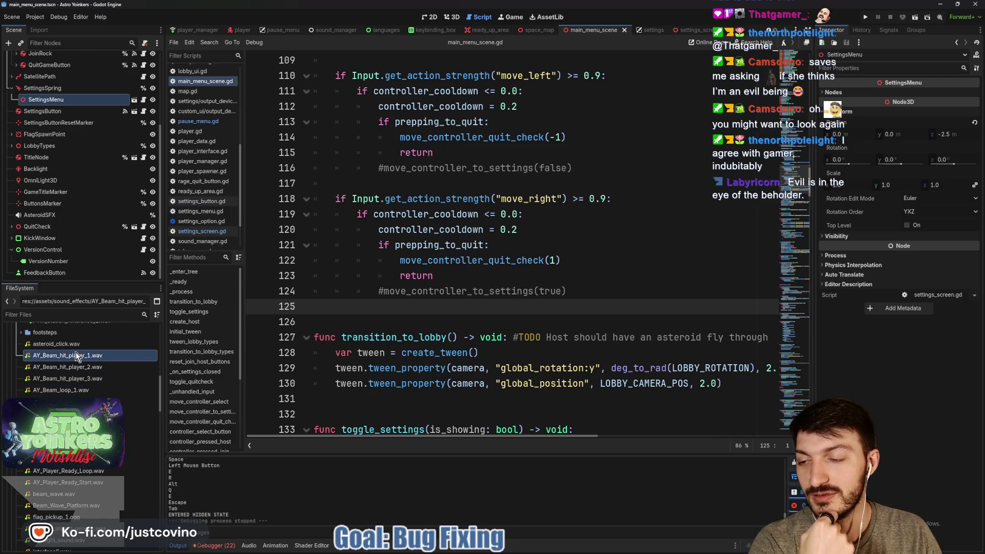
pyautogui.doubleClick(50, 358)
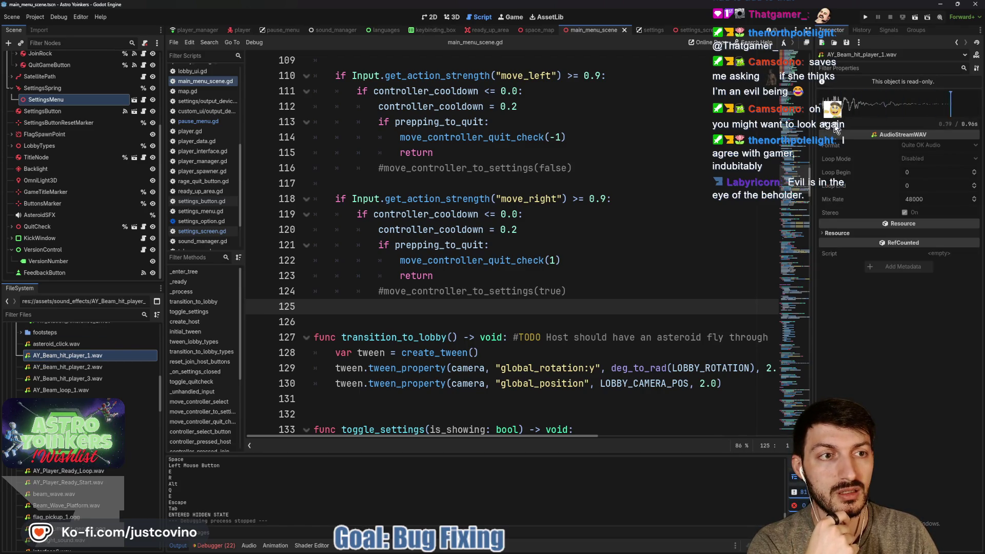
pyautogui.click(426, 280)
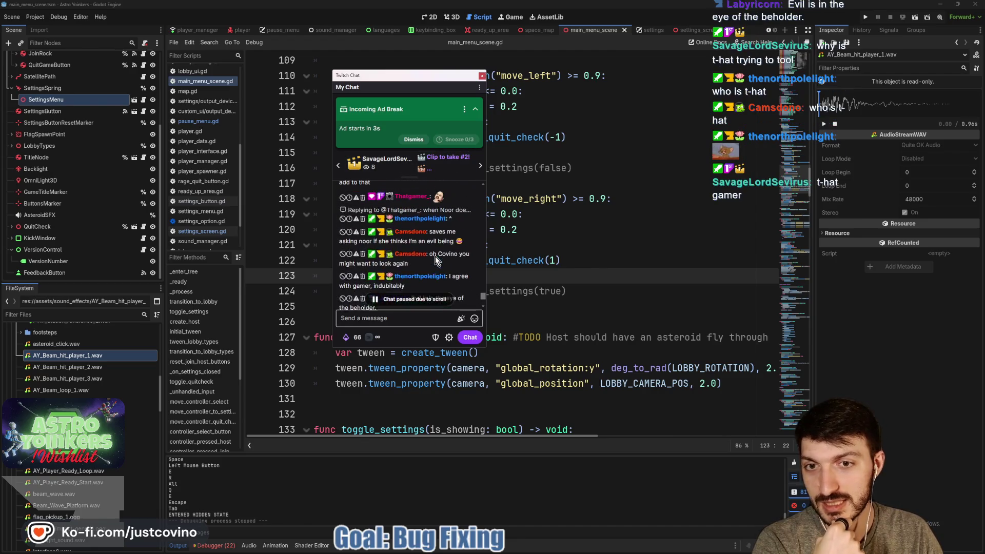
pyautogui.scroll(2, 397, 227)
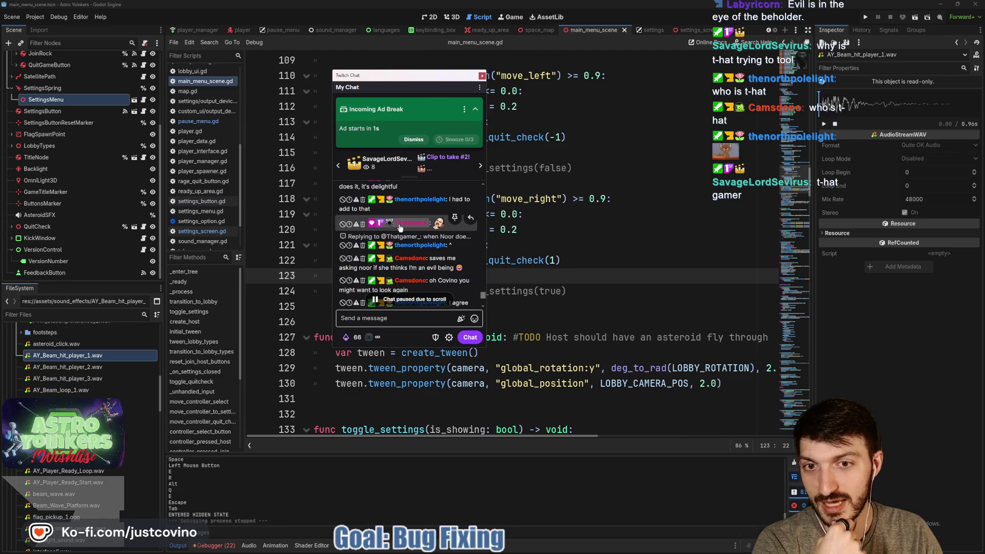
pyautogui.scroll(-4, 405, 228)
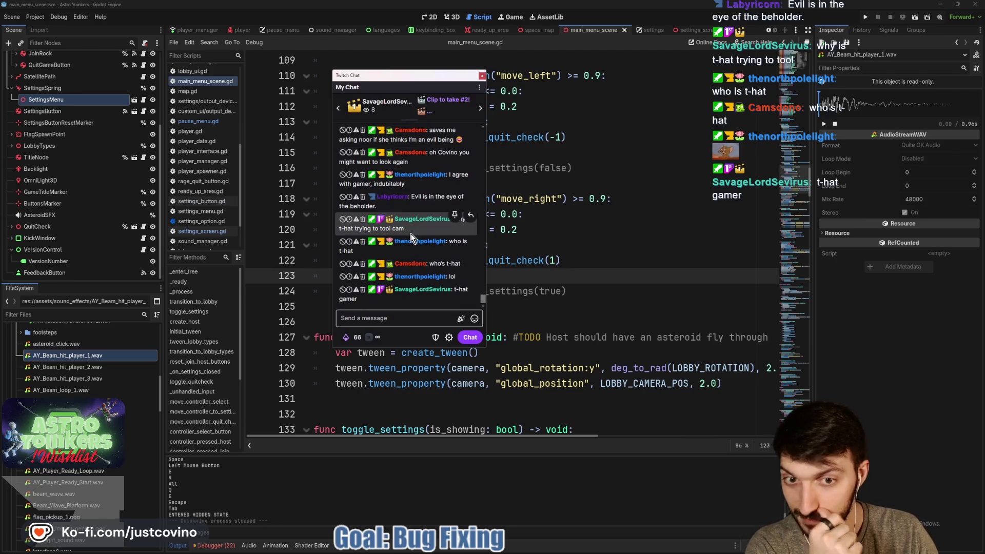
pyautogui.click(482, 76)
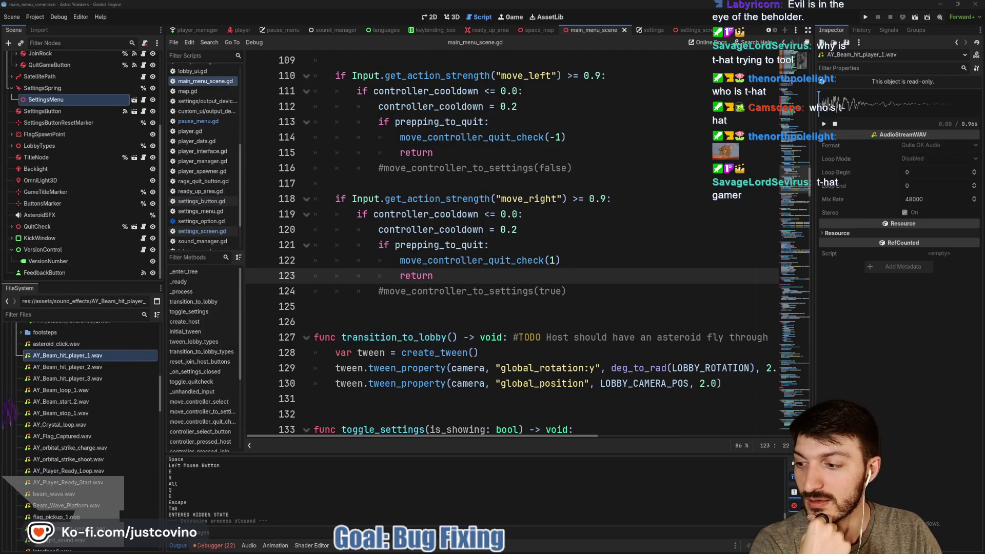
pyautogui.click(421, 315)
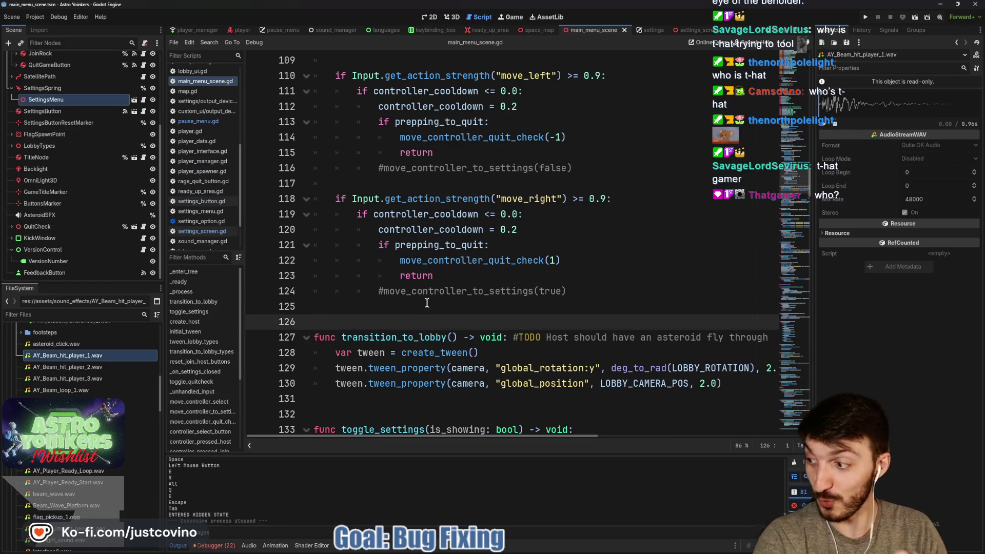
pyautogui.click(406, 305)
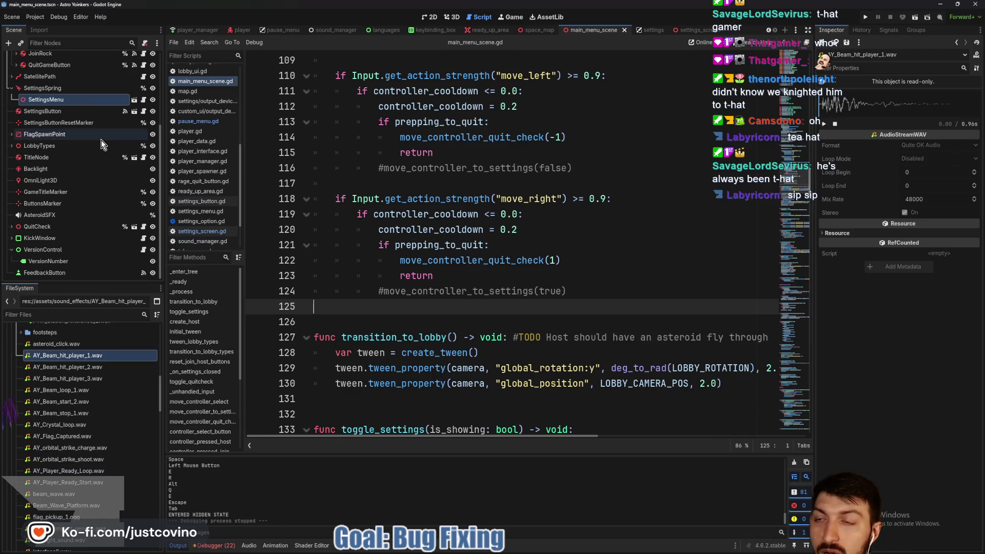
pyautogui.scroll(5, 99, 164)
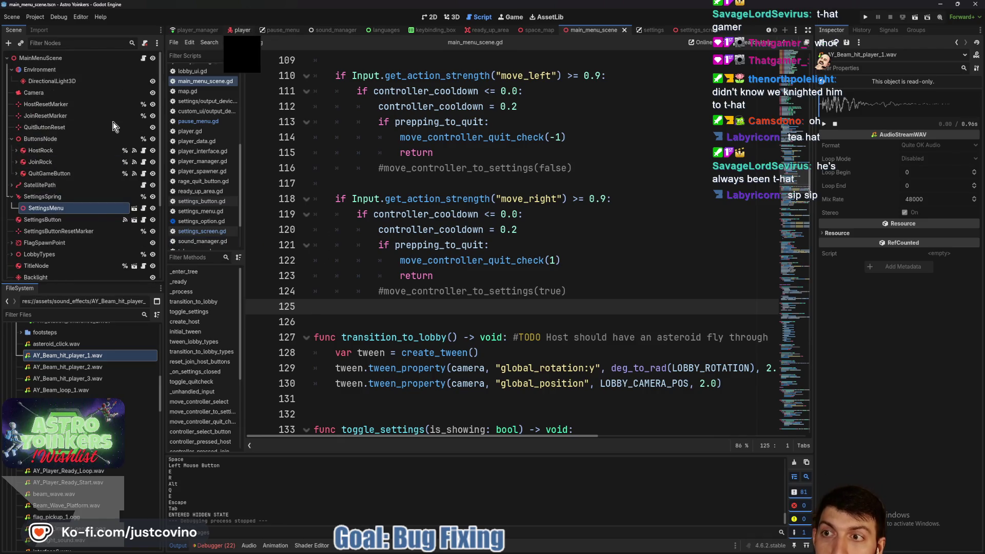
# - Switch from the main_menu_scene tab to the player scene
pyautogui.click(242, 30)
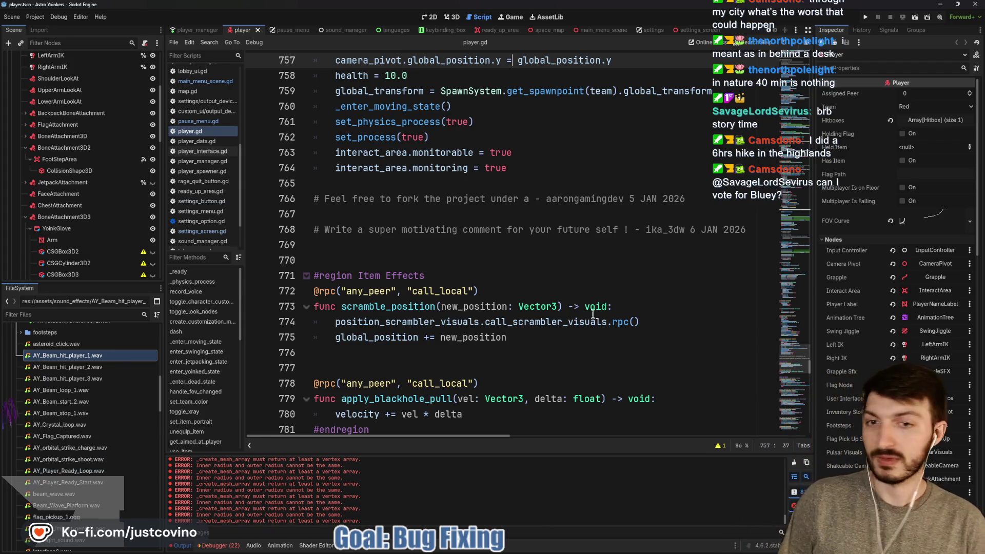
# - Save the player scene and scroll down through player.gd
pyautogui.click(482, 261)
pyautogui.hotkey('ctrl', 's')
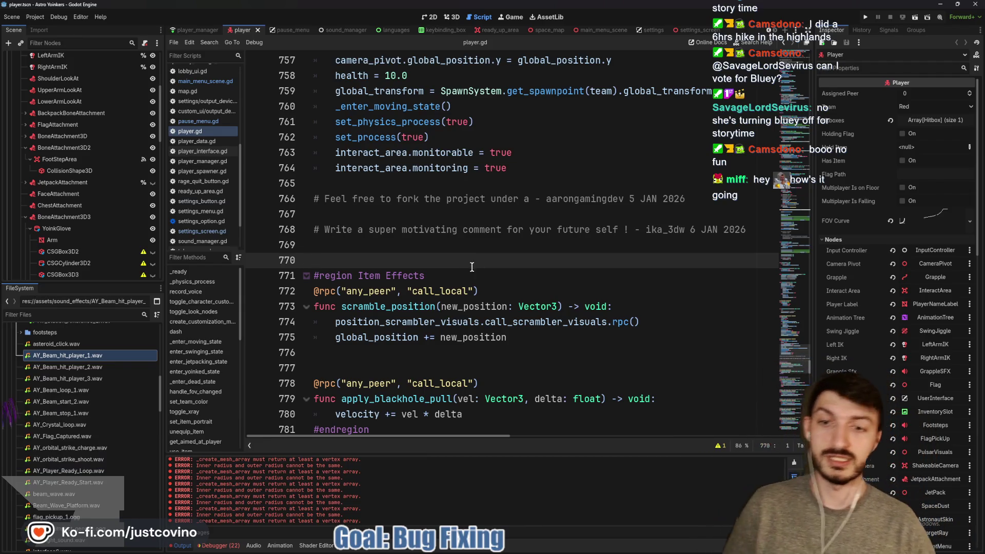
pyautogui.hotkey('ctrl', 's')
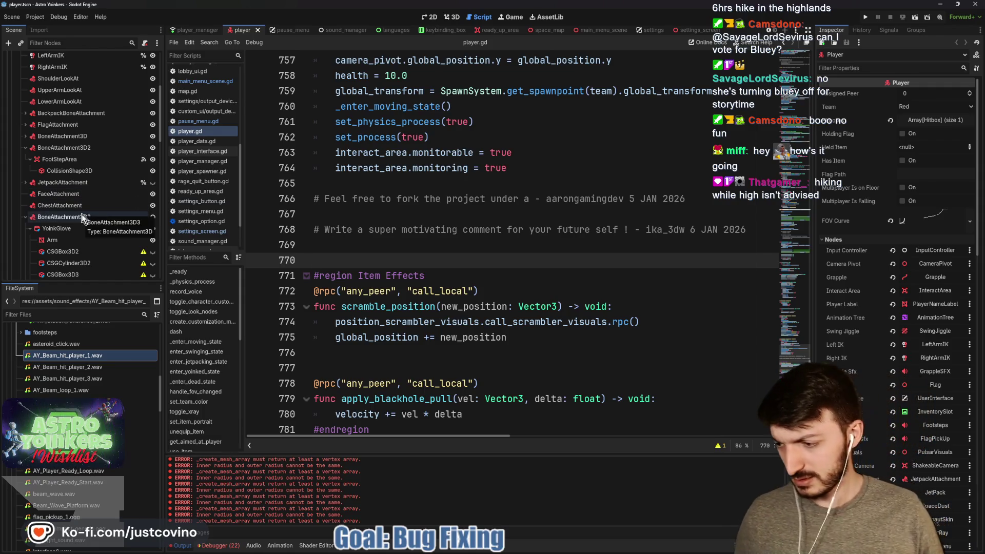
pyautogui.scroll(-5, 85, 230)
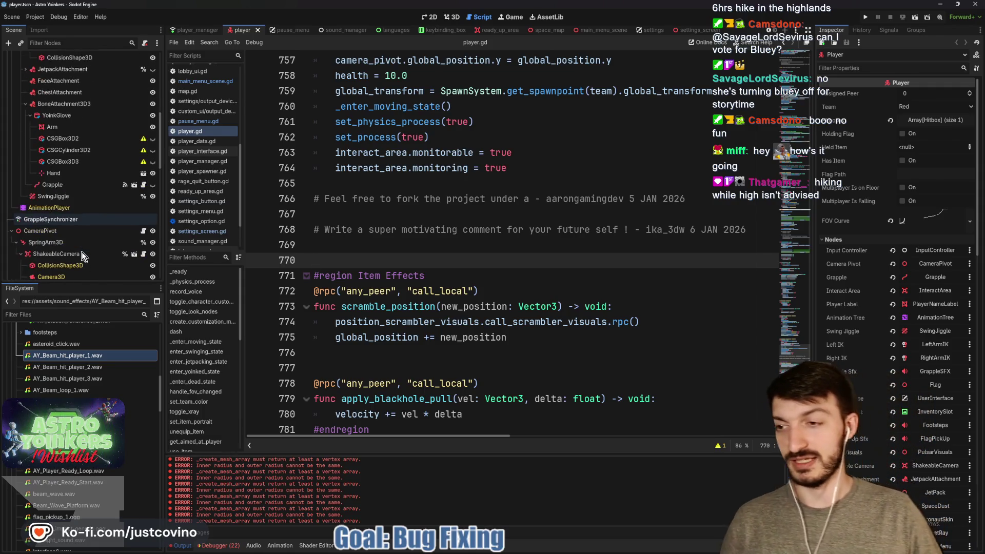
pyautogui.scroll(-1, 42, 239)
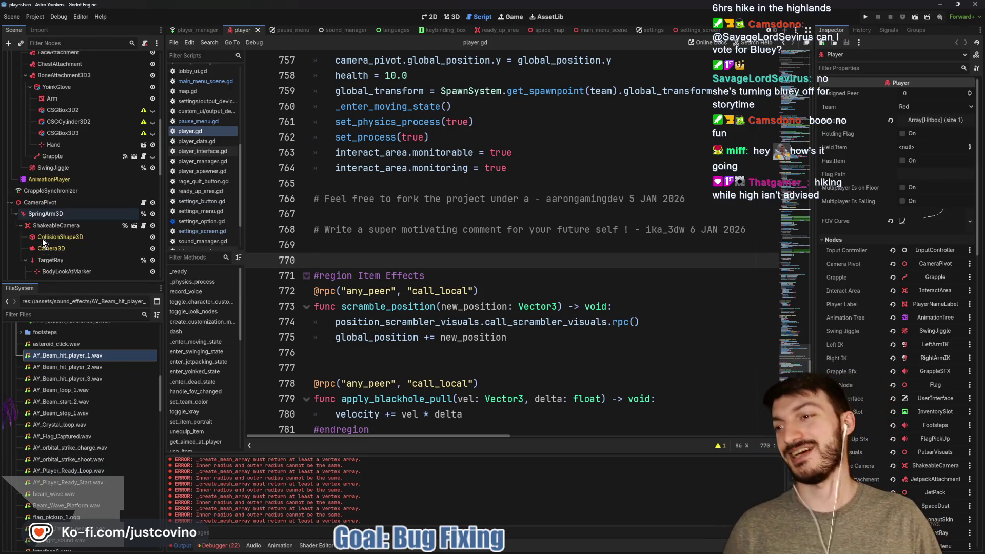
pyautogui.scroll(-3, 42, 239)
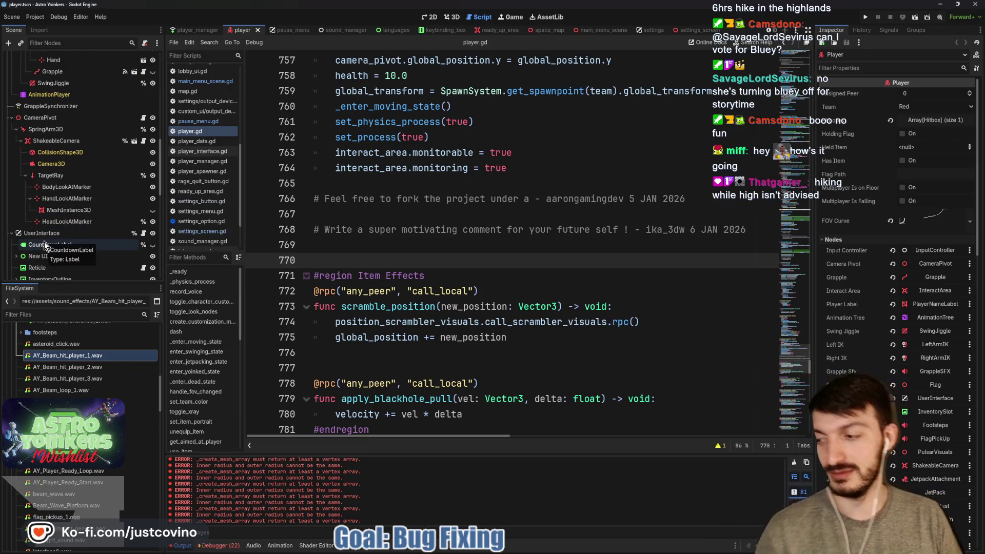
pyautogui.scroll(-6, 44, 241)
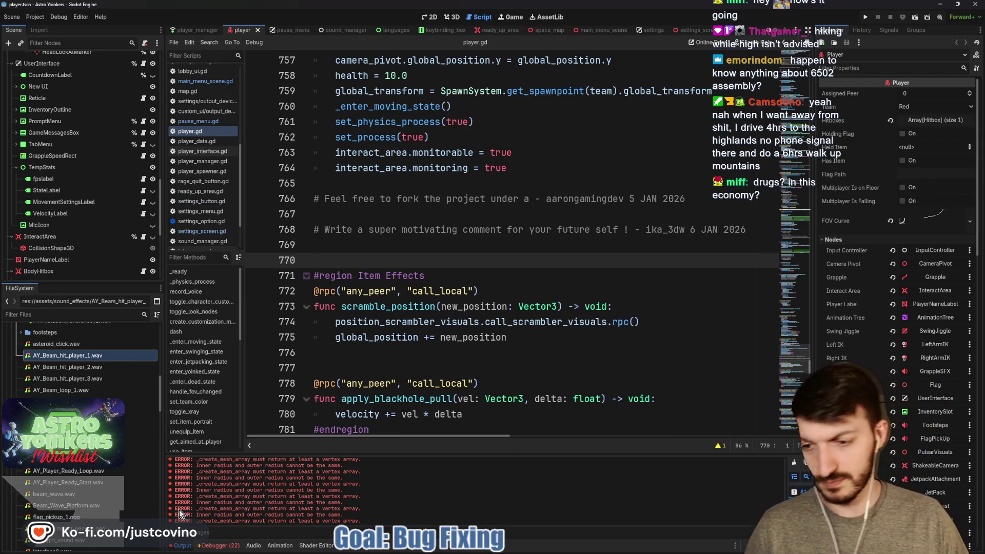
# - Collapse the Output panel, then sketch and clear an annotation over the script
pyautogui.click(183, 546)
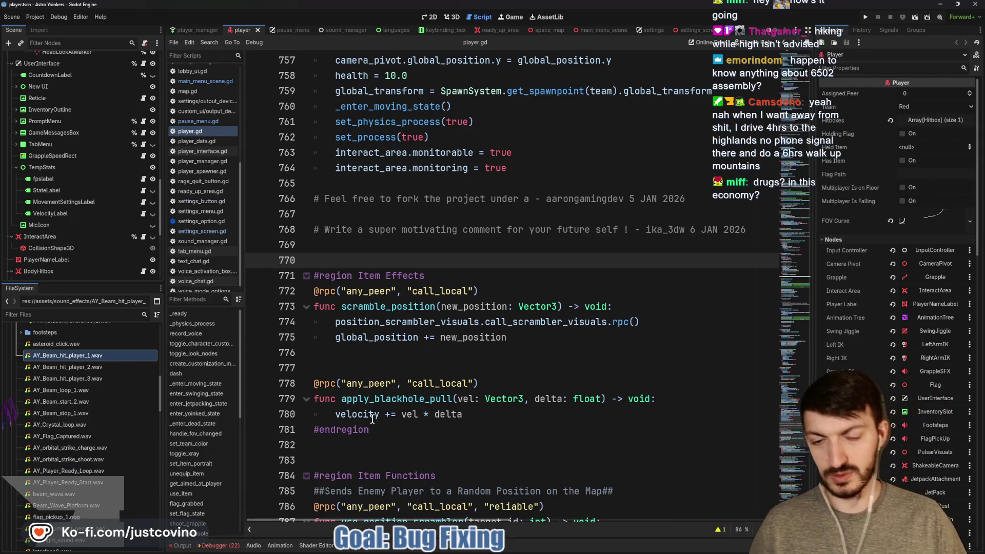
pyautogui.click(345, 355)
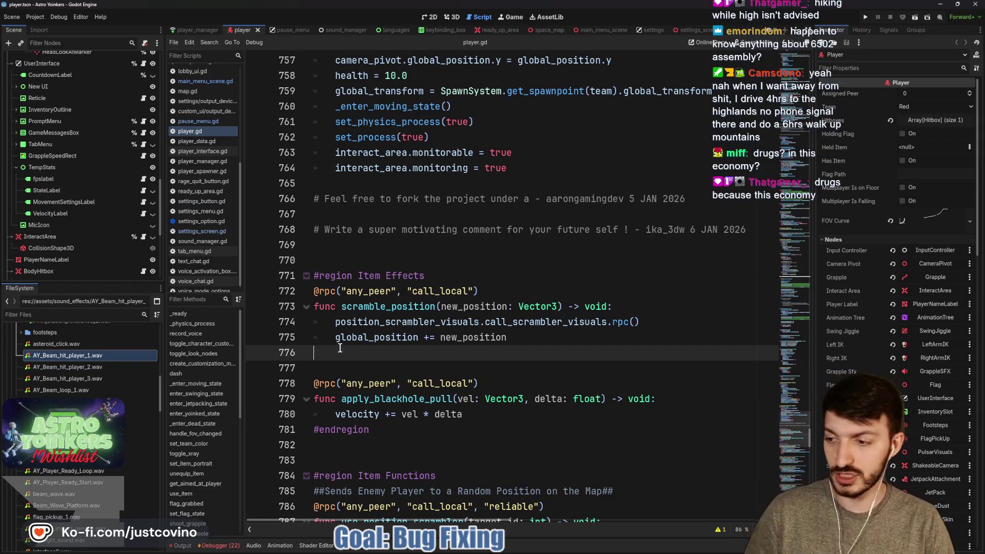
pyautogui.moveTo(280, 205)
pyautogui.mouseDown()
pyautogui.moveTo(413, 473)
pyautogui.moveTo(417, 426)
pyautogui.mouseUp()
pyautogui.moveTo(451, 467); pyautogui.dragTo(498, 251)
pyautogui.moveTo(452, 282); pyautogui.dragTo(490, 236)
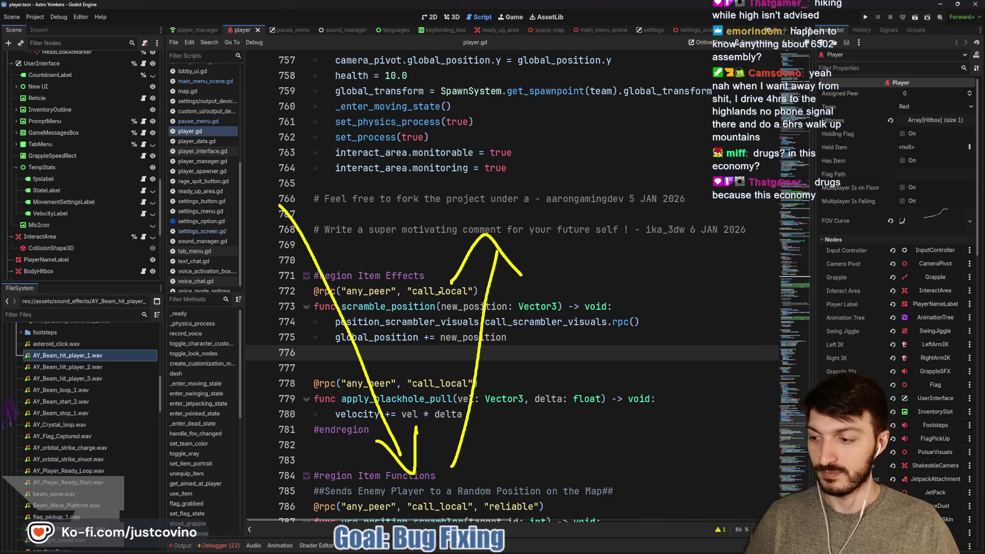
pyautogui.press('Escape')
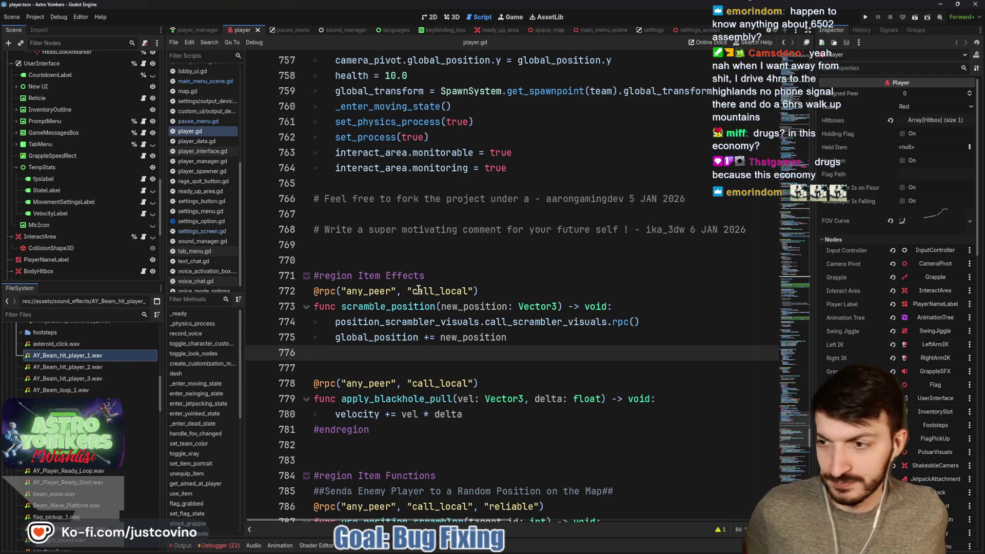
# - Fold the AstronautSkin branch in the Scene dock
pyautogui.scroll(-5, 85, 204)
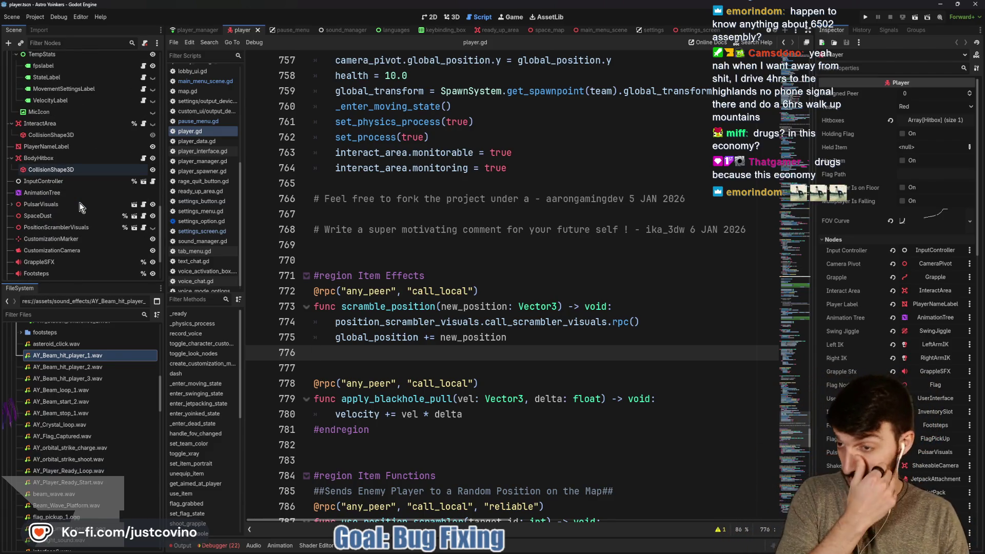
pyautogui.scroll(-3, 71, 215)
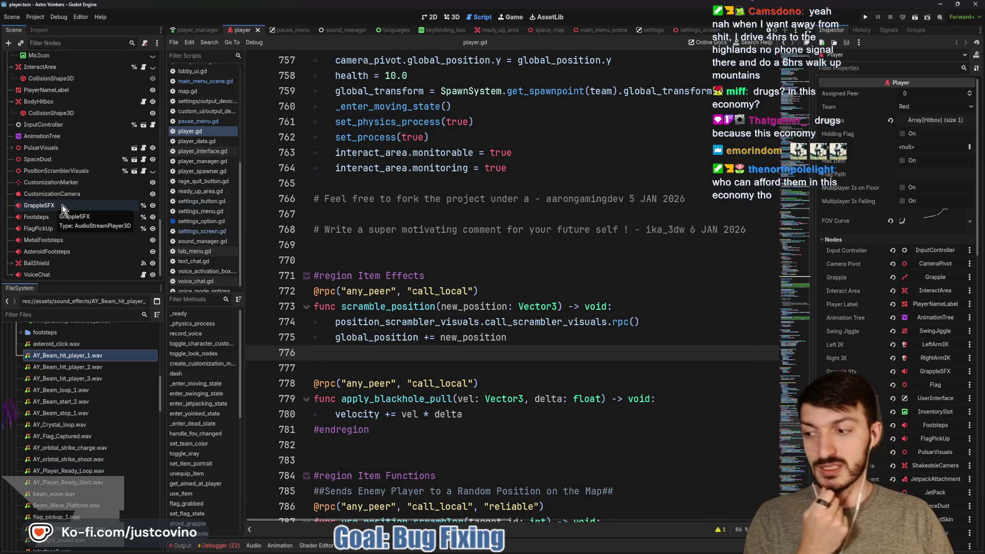
pyautogui.scroll(6, 63, 205)
pyautogui.scroll(5, 51, 149)
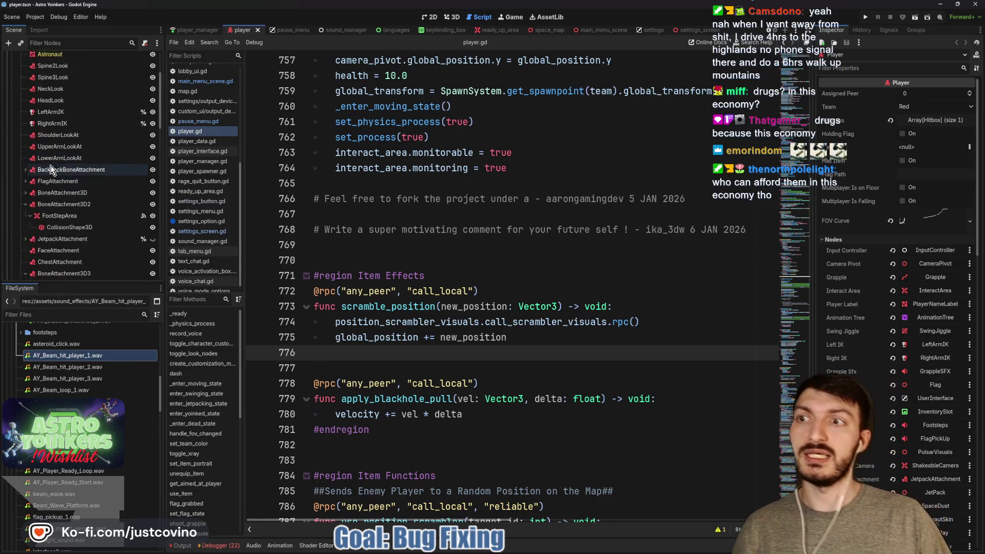
pyautogui.click(12, 104)
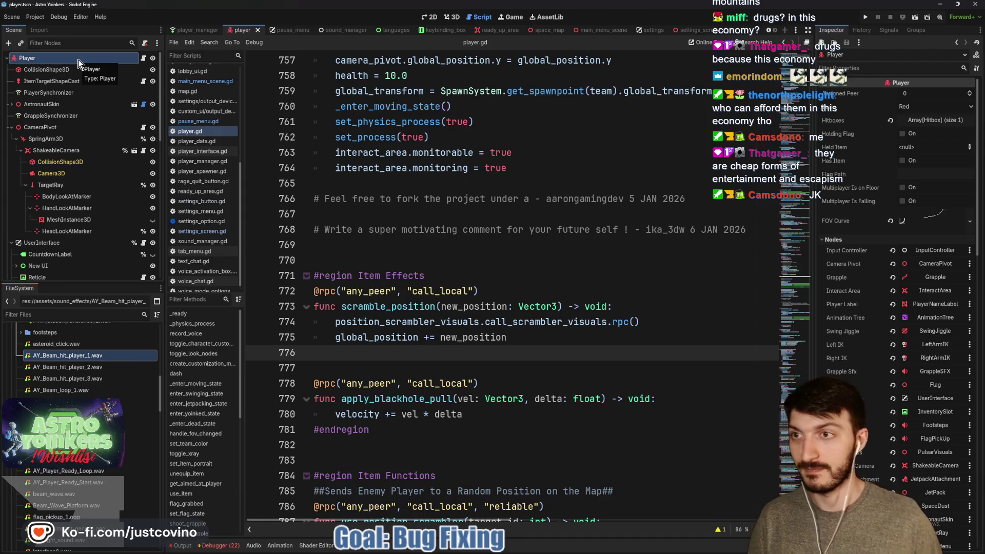
# - Add an AudioStreamPlayer3D child node to the Player scene
pyautogui.hotkey('ctrl', 'a')
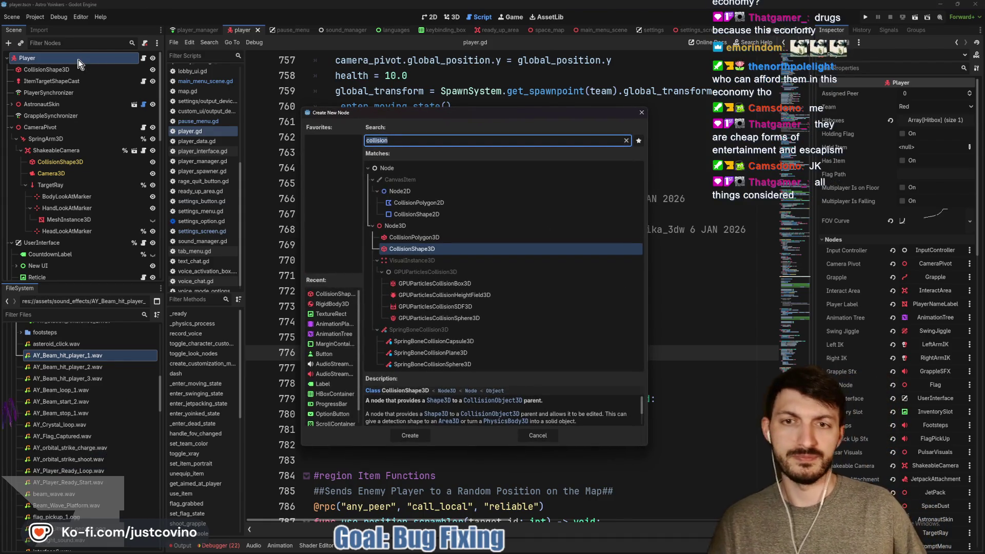
pyautogui.write('audio')
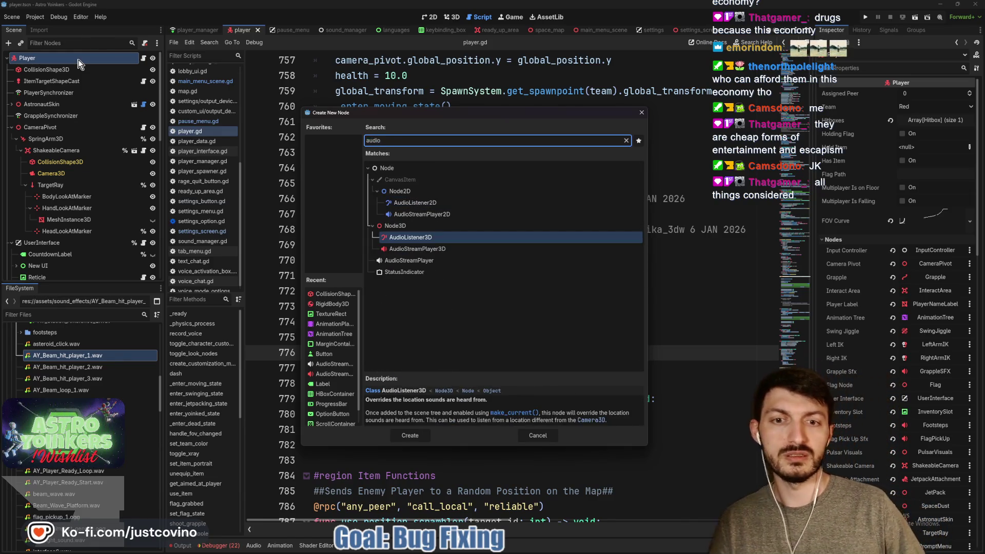
pyautogui.click(410, 247)
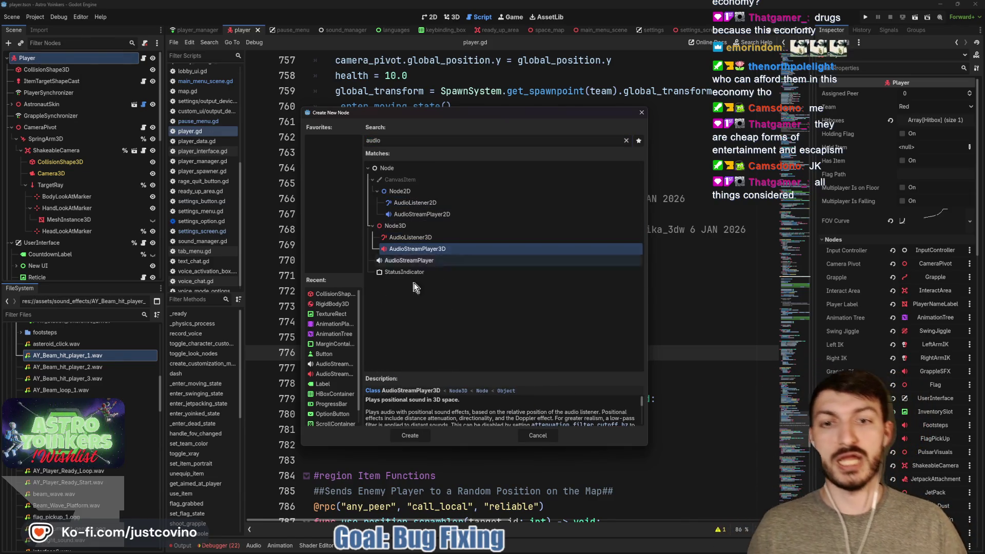
pyautogui.click(409, 436)
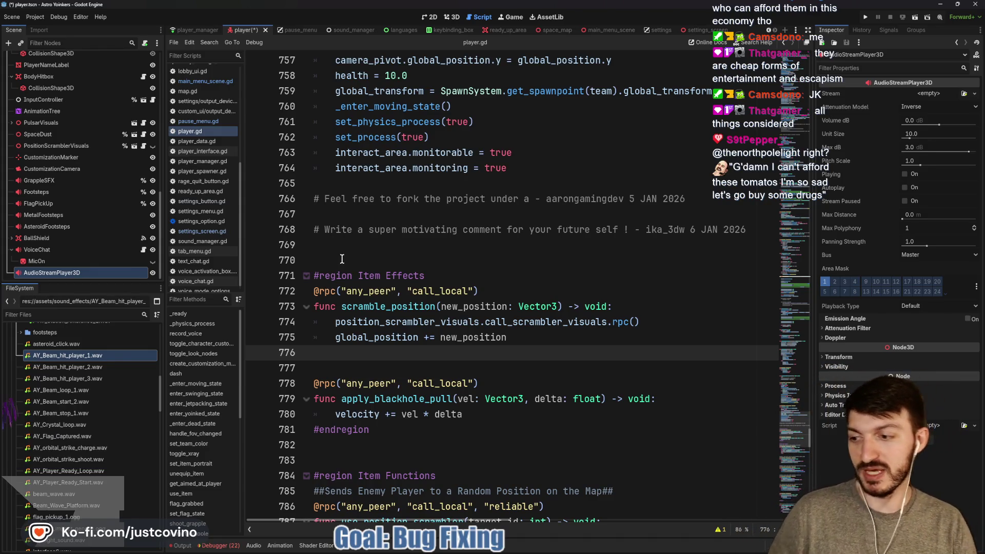
# - Rename the new audio node to BeamHitPlayer
pyautogui.doubleClick(81, 273)
pyautogui.write('BeamHit')
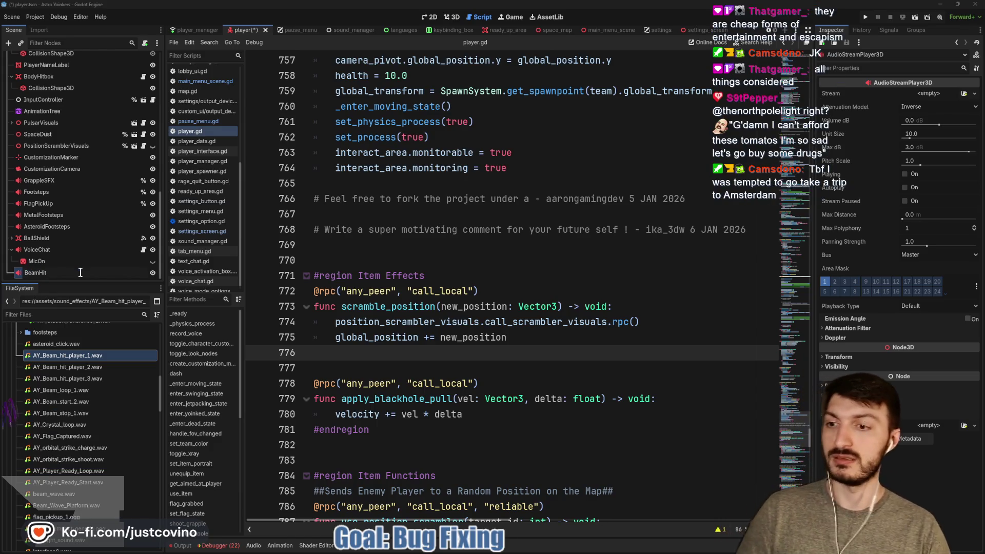
pyautogui.write('Player')
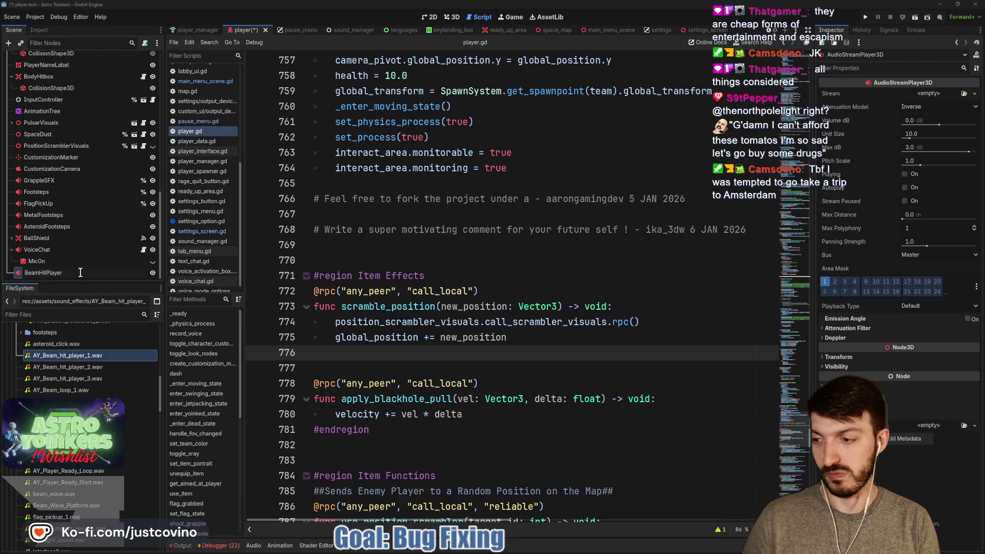
pyautogui.press('Return')
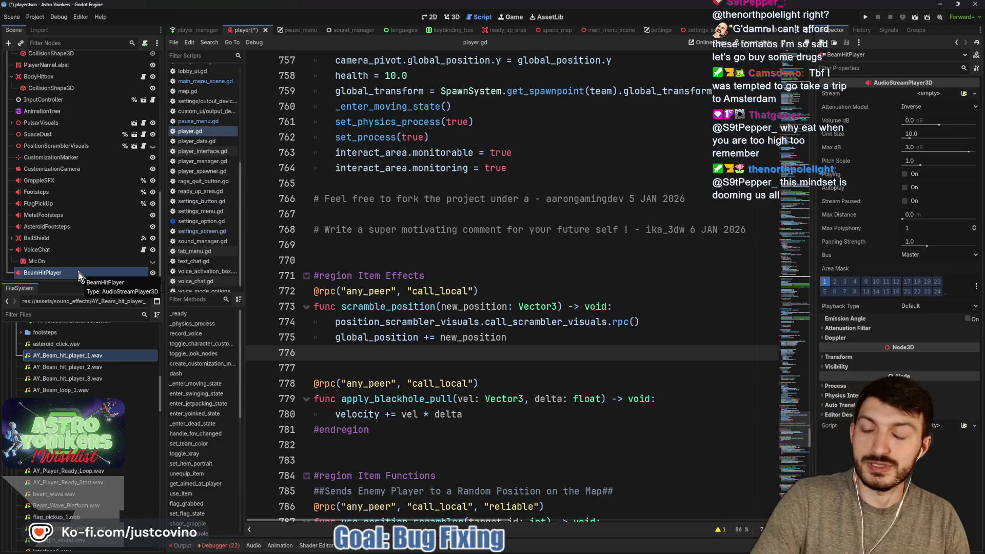
# - Give BeamHitPlayer a new AudioStreamRandomizer stream with empty stream slots
pyautogui.click(925, 94)
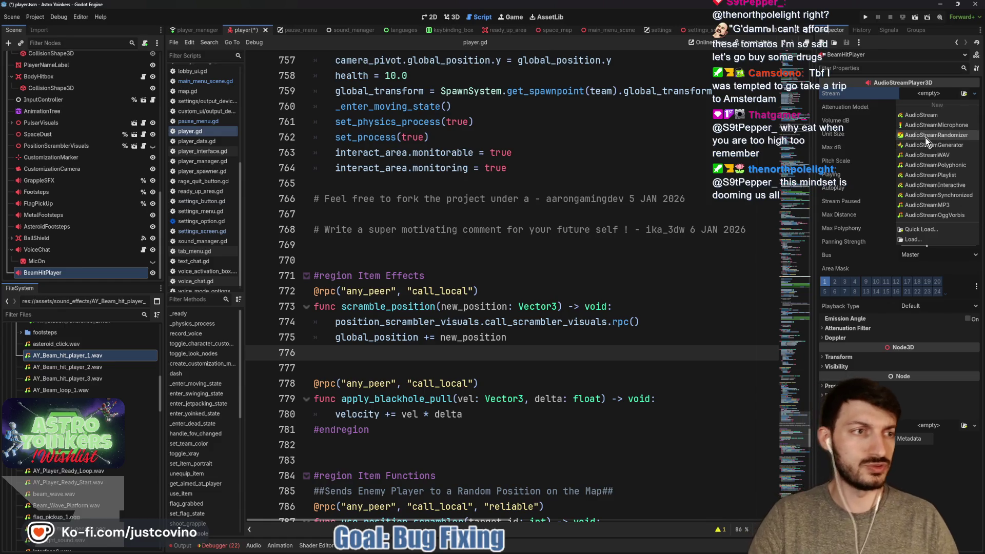
pyautogui.click(925, 135)
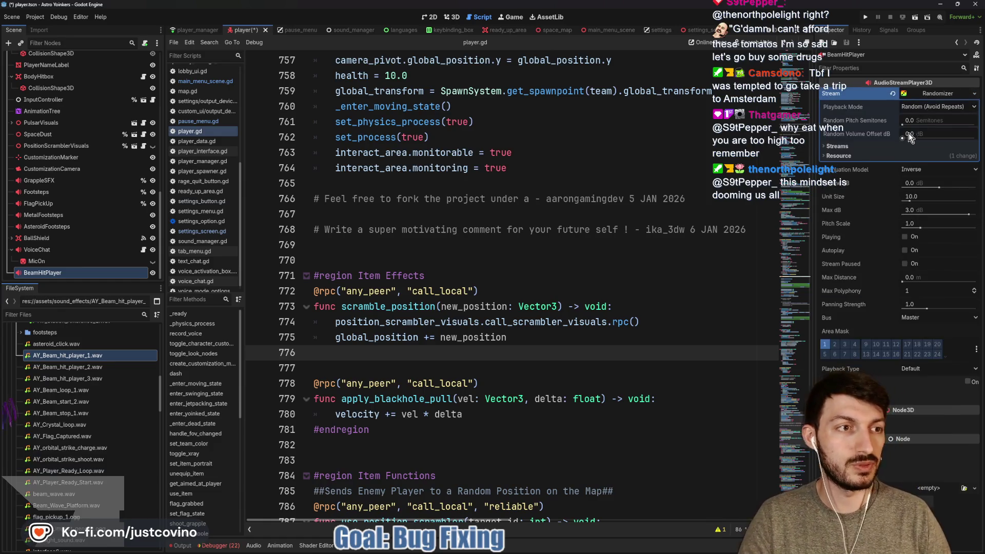
pyautogui.click(838, 146)
pyautogui.click(902, 159)
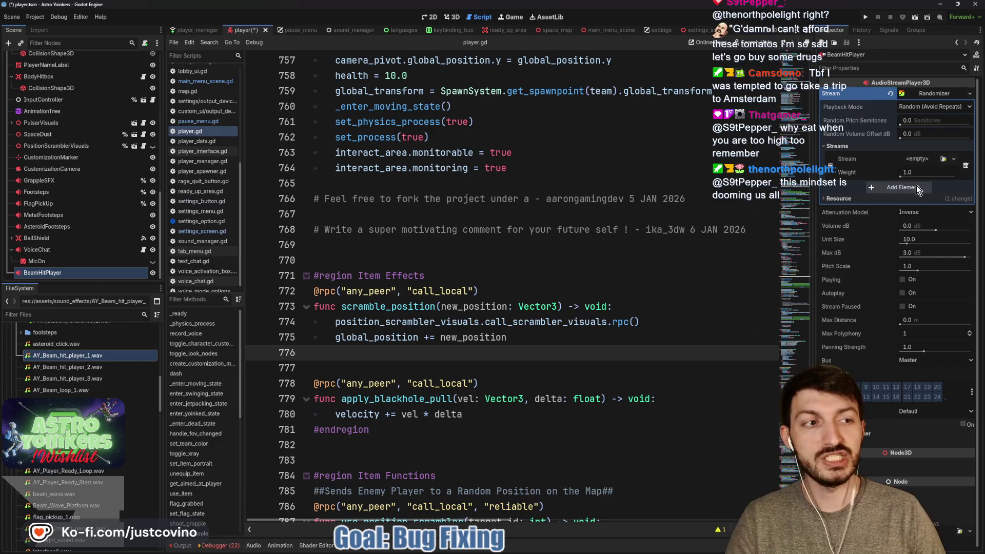
pyautogui.click(910, 188)
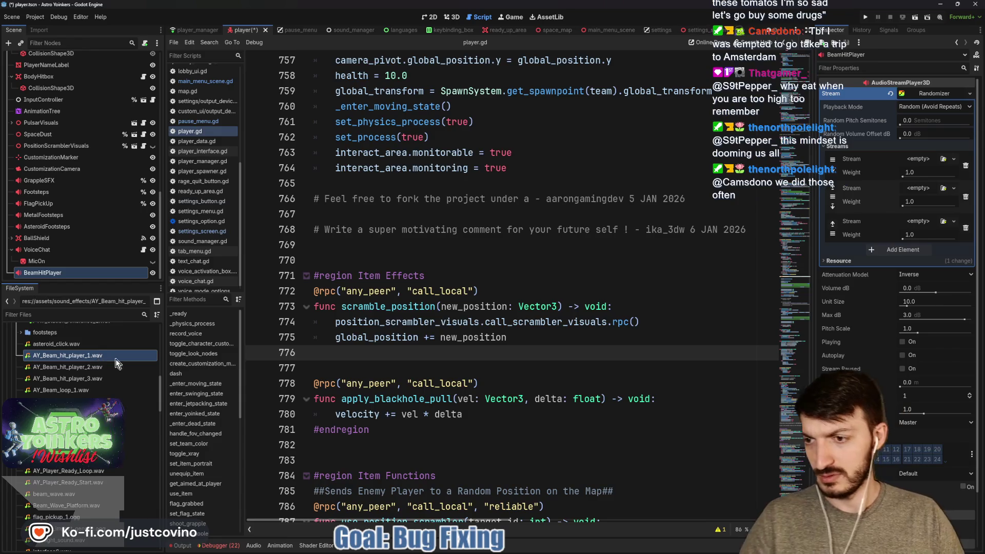
# - Fill the randomizer slots with AY_Beam_hit_player_1, _2 and _3.wav
pyautogui.moveTo(115, 359); pyautogui.dragTo(918, 159)
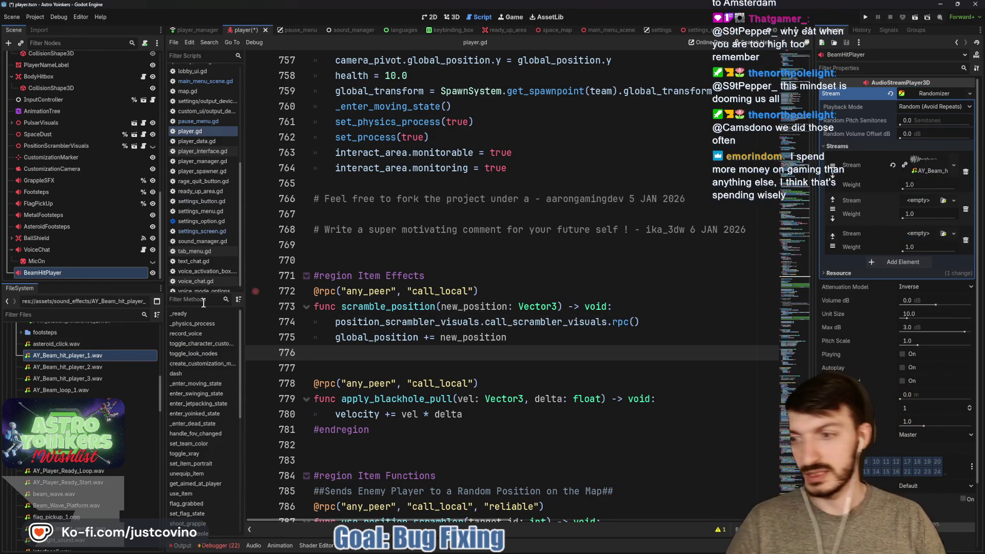
pyautogui.moveTo(104, 368)
pyautogui.mouseDown()
pyautogui.moveTo(349, 334)
pyautogui.moveTo(918, 226)
pyautogui.moveTo(913, 201)
pyautogui.mouseUp()
pyautogui.moveTo(54, 379); pyautogui.dragTo(841, 255)
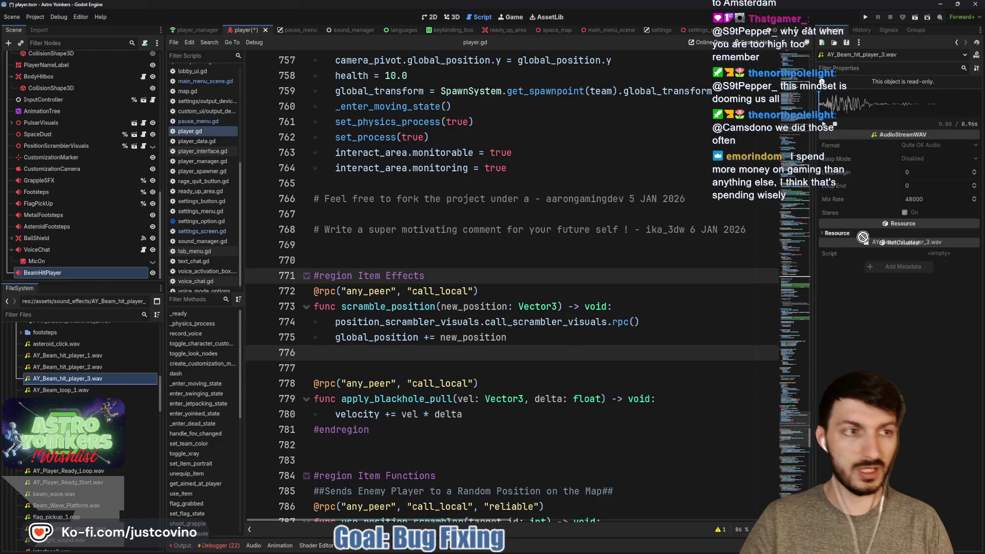
pyautogui.click(38, 273)
pyautogui.moveTo(64, 380)
pyautogui.mouseDown()
pyautogui.moveTo(627, 264)
pyautogui.moveTo(913, 239)
pyautogui.mouseUp()
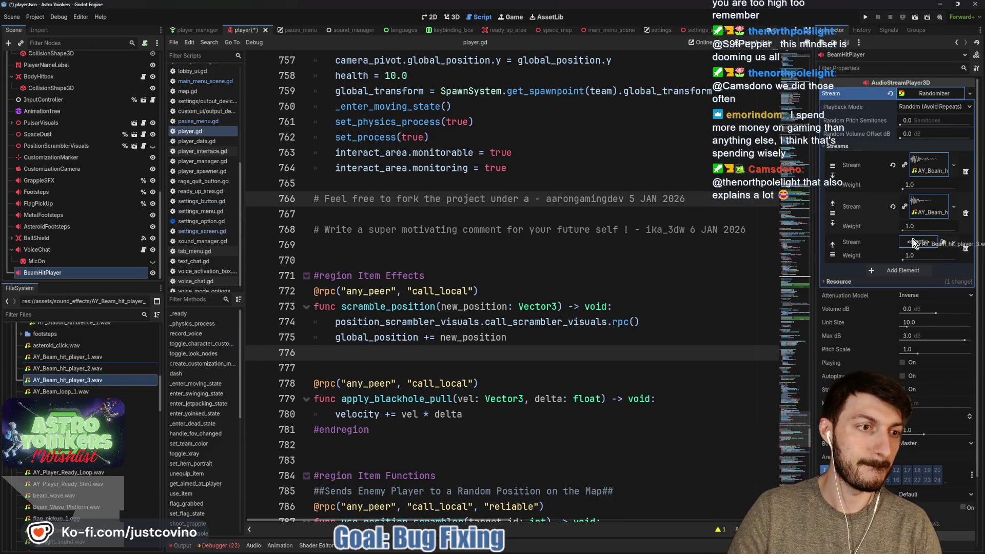
# - Set random pitch to 1.1 semitones, move BeamHitPlayer below AsteroidFootsteps, save, and open hit_box.gd
pyautogui.click(913, 120)
pyautogui.write('1.1')
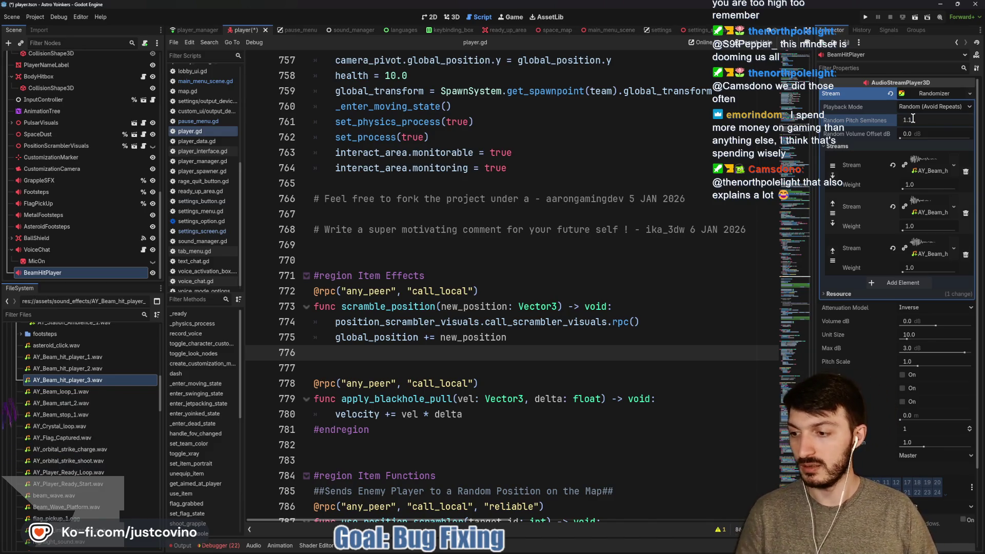
pyautogui.press('Return')
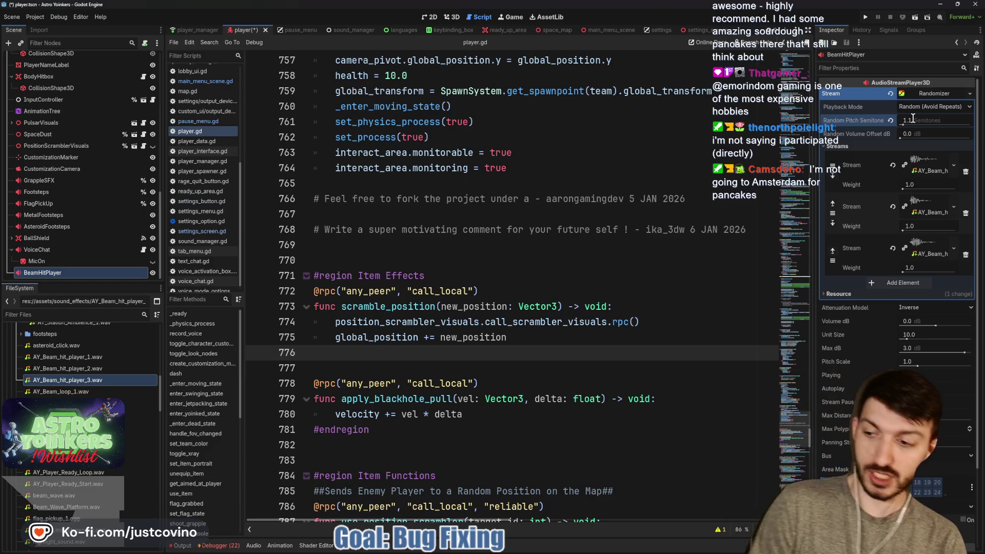
pyautogui.click(390, 254)
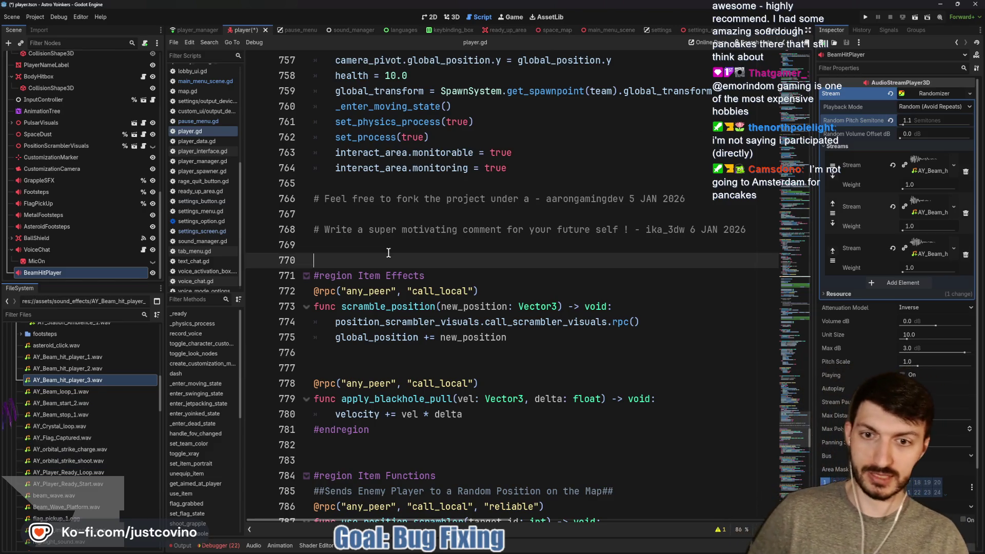
pyautogui.hotkey('ctrl', 's')
pyautogui.moveTo(34, 268)
pyautogui.mouseDown()
pyautogui.moveTo(28, 275)
pyautogui.moveTo(24, 234)
pyautogui.mouseUp()
pyautogui.hotkey('ctrl', 's')
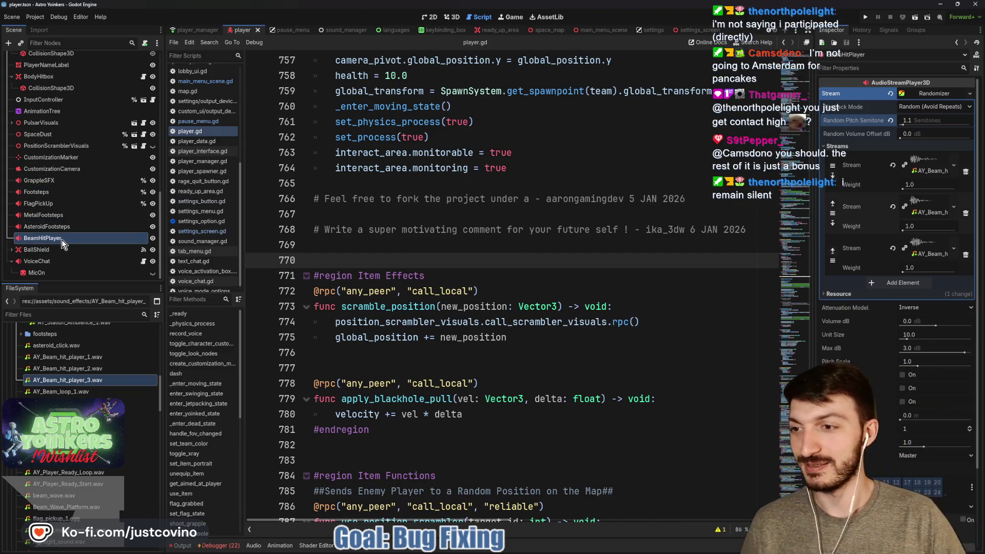
pyautogui.scroll(1, 69, 222)
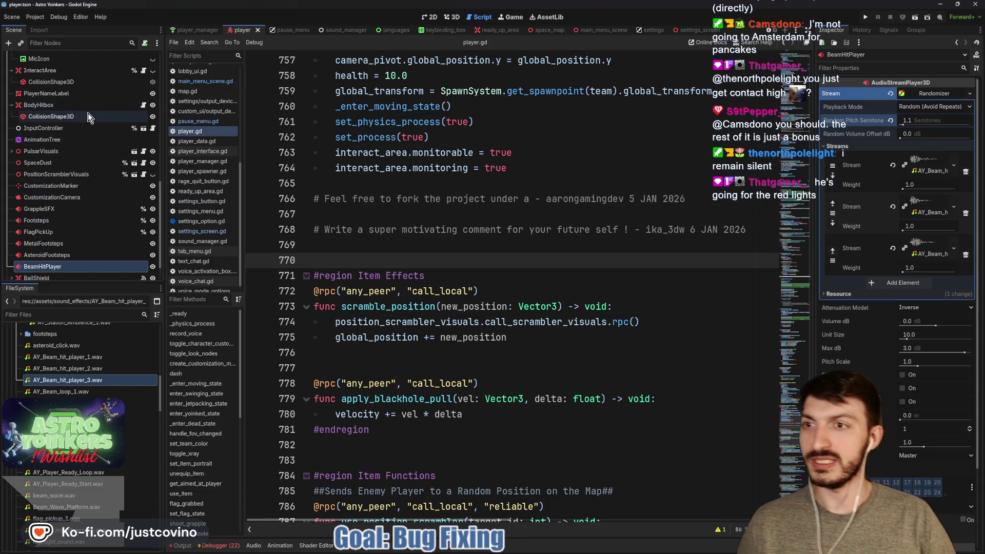
pyautogui.click(143, 106)
# - Add an exported beam_hit_player variable on line 3 of hit_box.gd by dragging in BeamHitPlayer
pyautogui.click(534, 229)
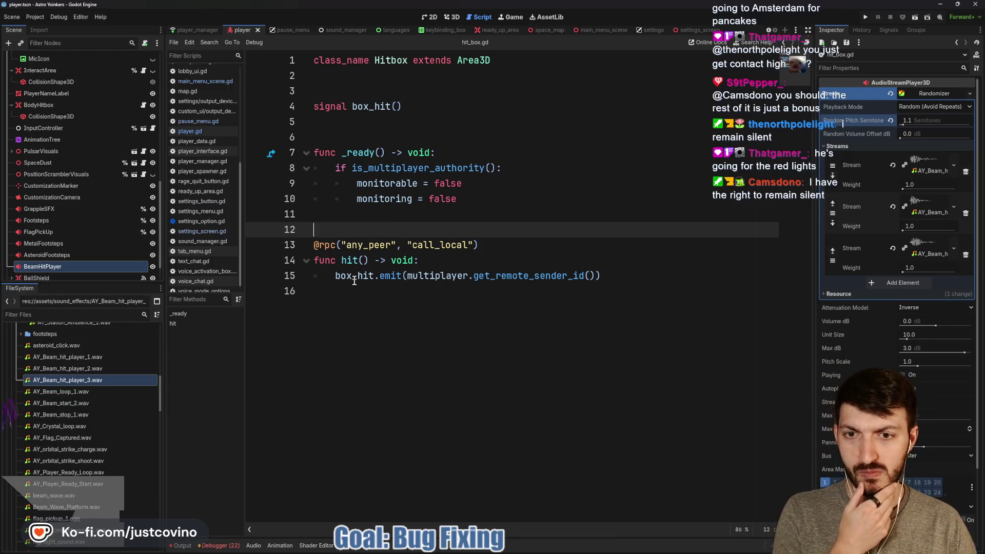
pyautogui.scroll(2, 103, 202)
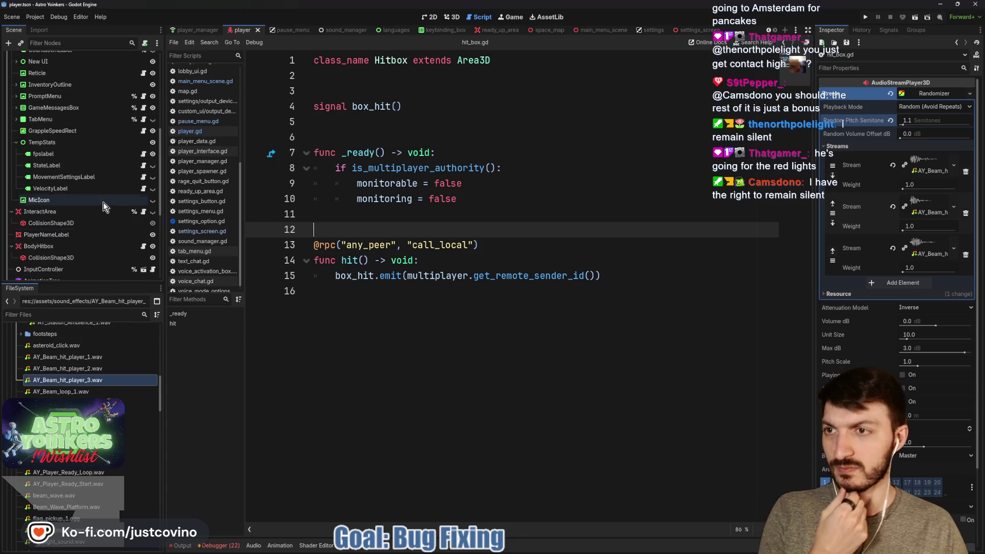
pyautogui.scroll(-2, 96, 214)
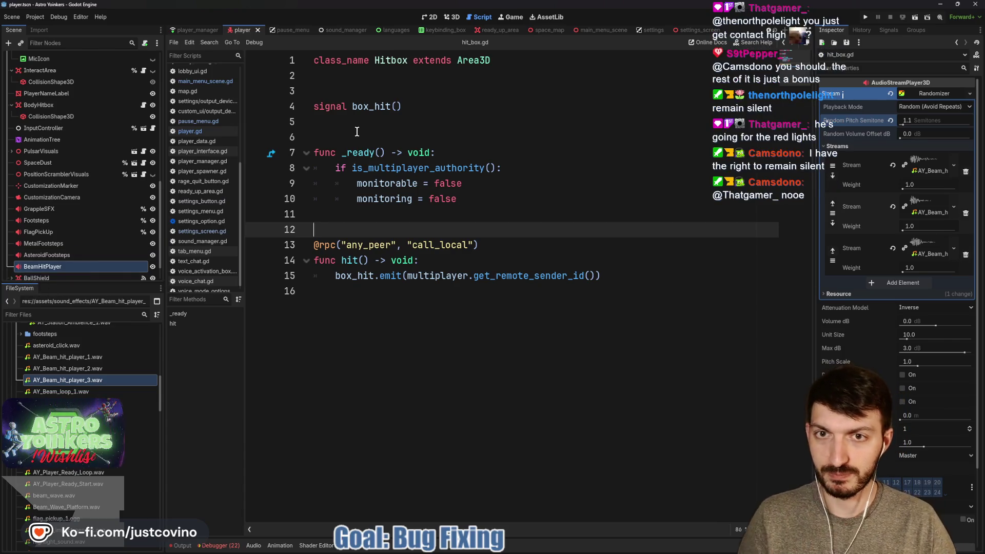
pyautogui.click(319, 88)
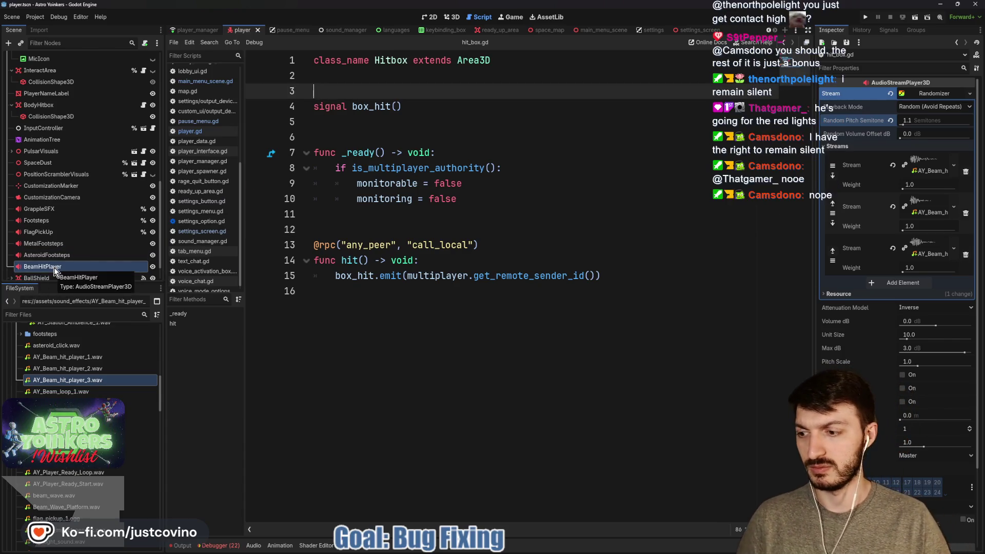
pyautogui.moveTo(54, 267)
pyautogui.mouseDown()
pyautogui.moveTo(343, 124)
pyautogui.moveTo(337, 91)
pyautogui.mouseUp()
# - Add beam_hit_player.play() at the end of hit() and save the script
pyautogui.click(383, 305)
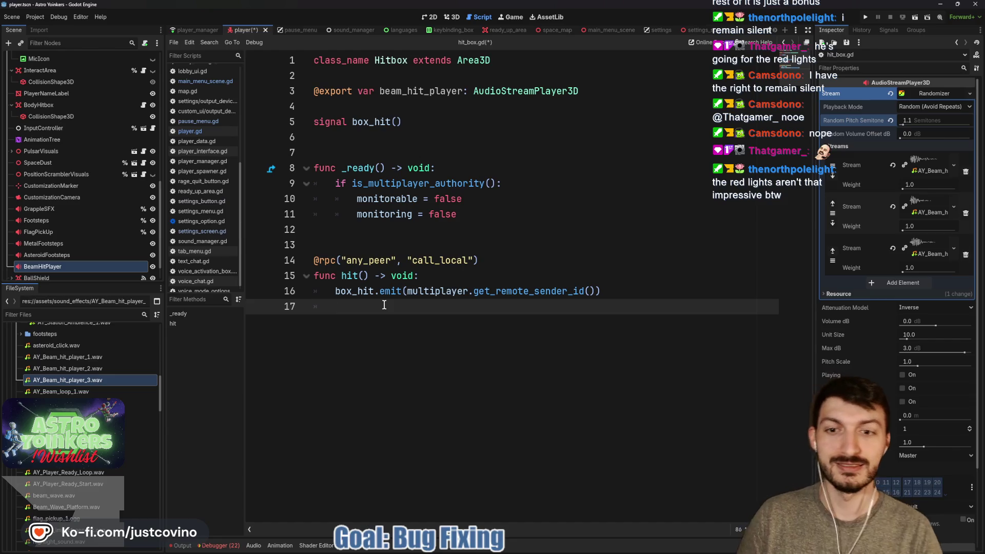
pyautogui.write('beam')
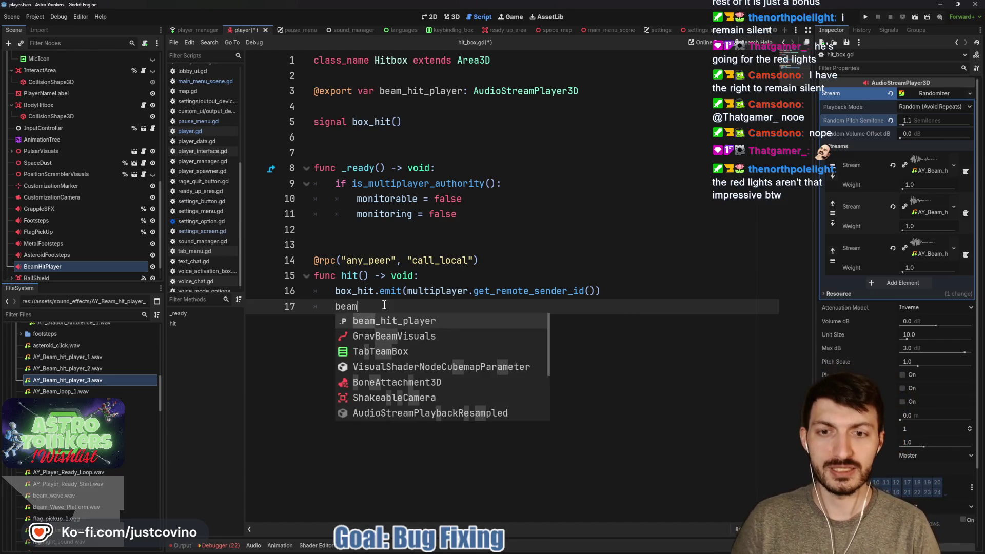
pyautogui.press('Return')
pyautogui.write('.play')
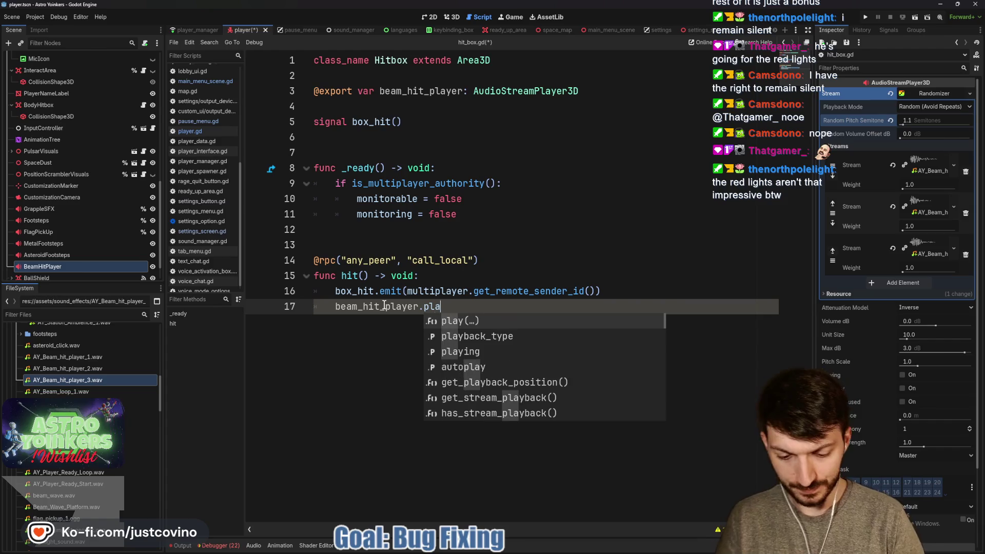
pyautogui.press('Return')
pyautogui.hotkey('ctrl', 's')
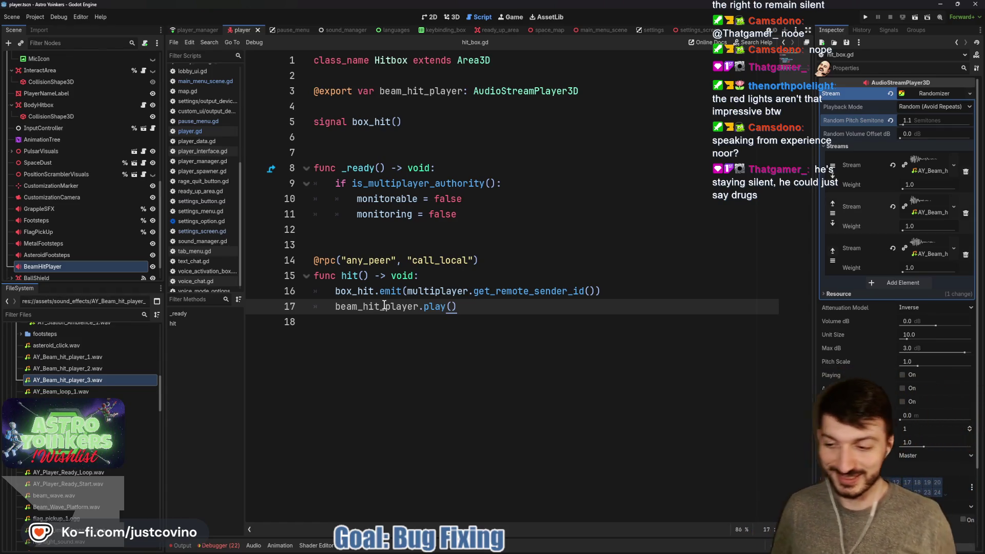
pyautogui.hotkey('ctrl', 's')
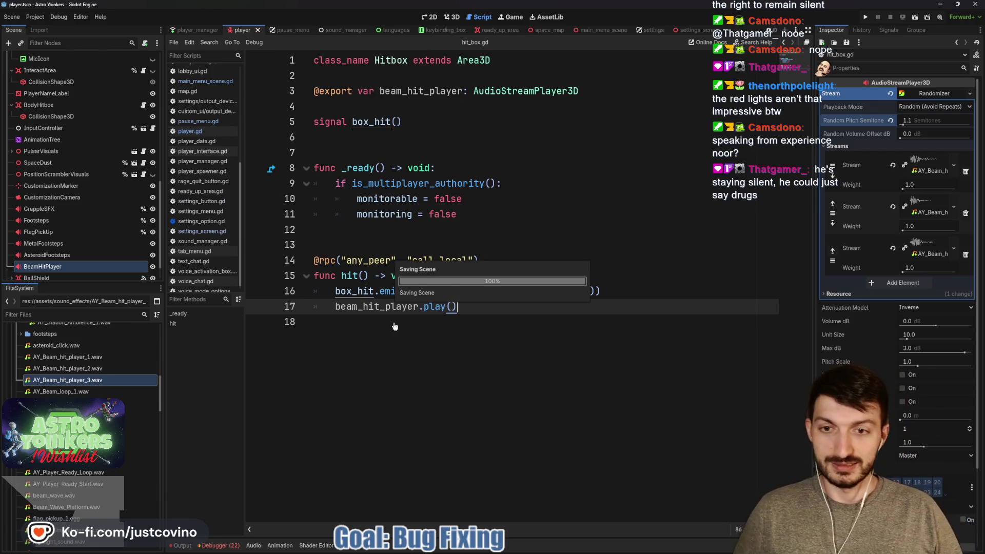
# - Re-save hit_box.gd and start a 'hit' commit summary in GitHub Desktop
pyautogui.click(386, 338)
pyautogui.hotkey('ctrl', 's')
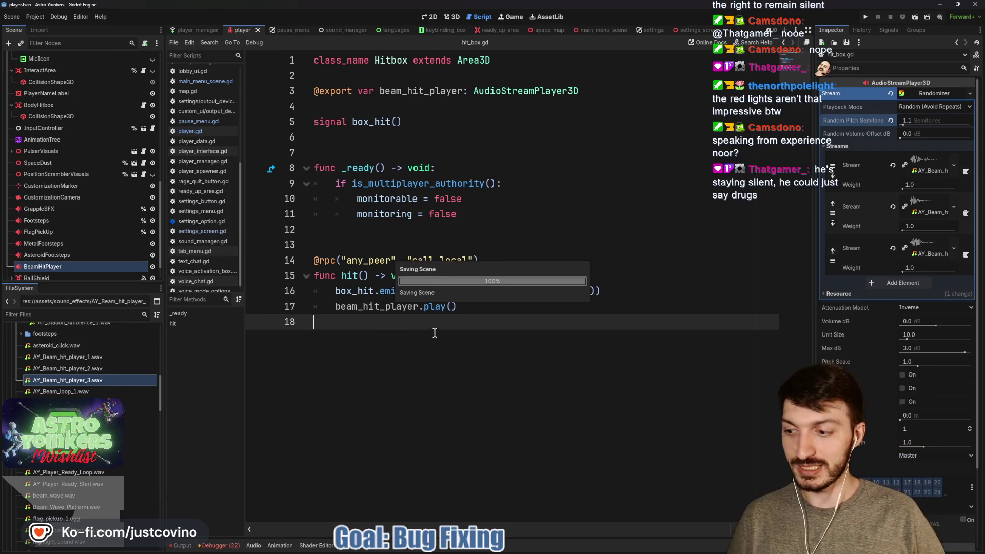
pyautogui.click(553, 548)
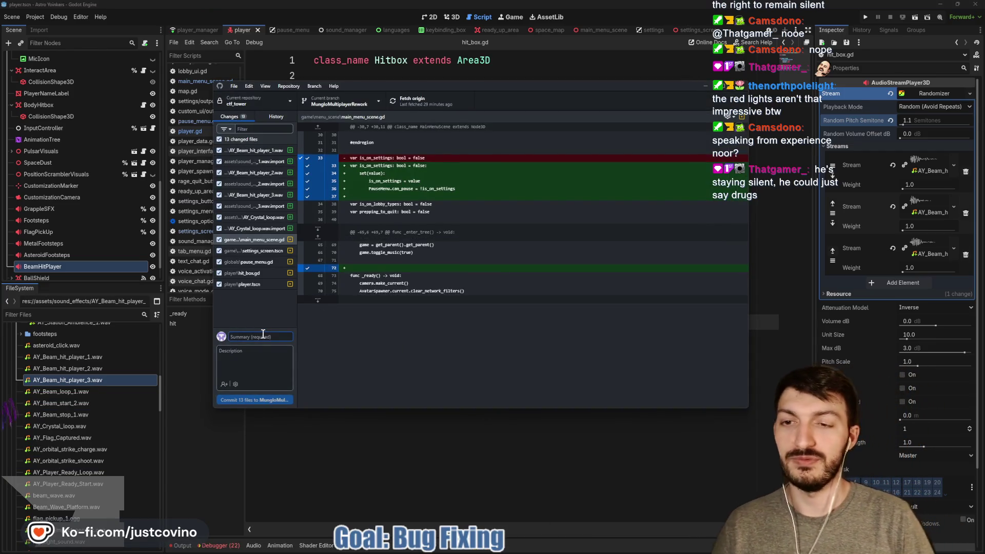
pyautogui.write('hit s')
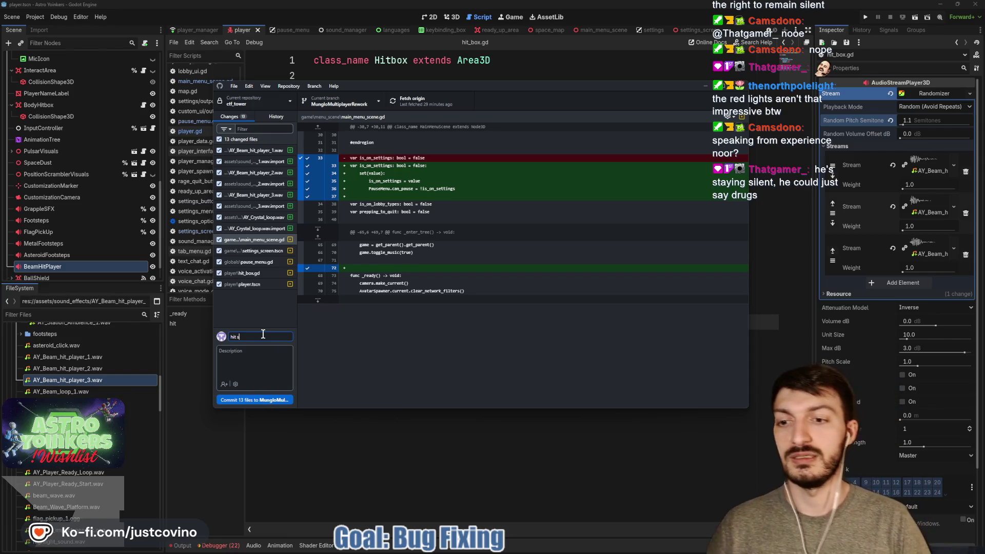